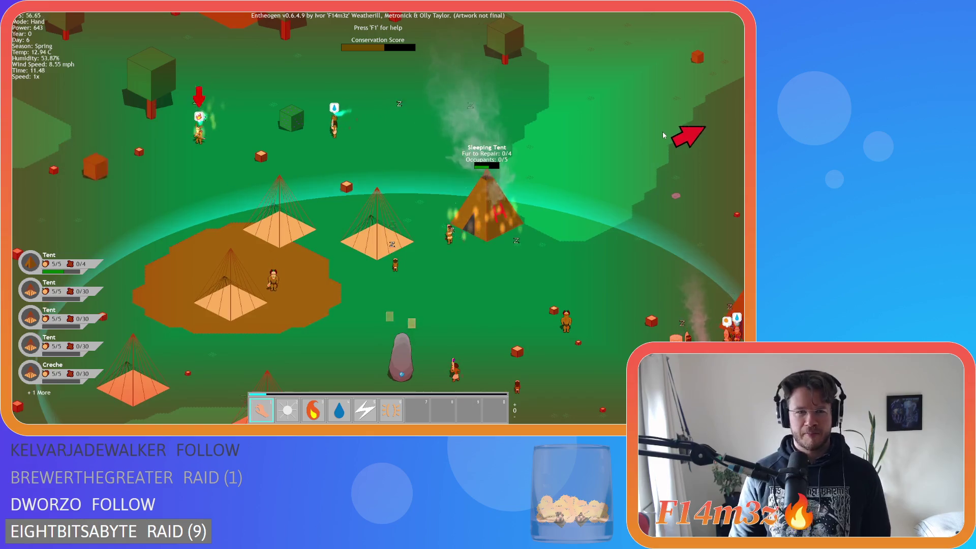
Check the tribe overview and forest map, then quit the Entheogen test run
key(t)
key(t)
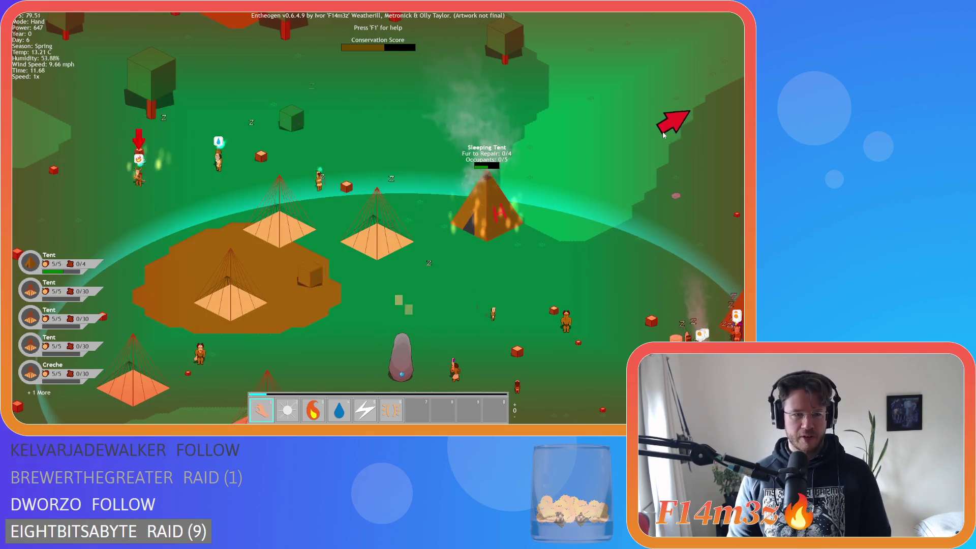
mouse_move(663, 136)
mouse_down()
mouse_move(686, 128)
mouse_move(394, 106)
mouse_move(351, 224)
mouse_move(445, 313)
mouse_up()
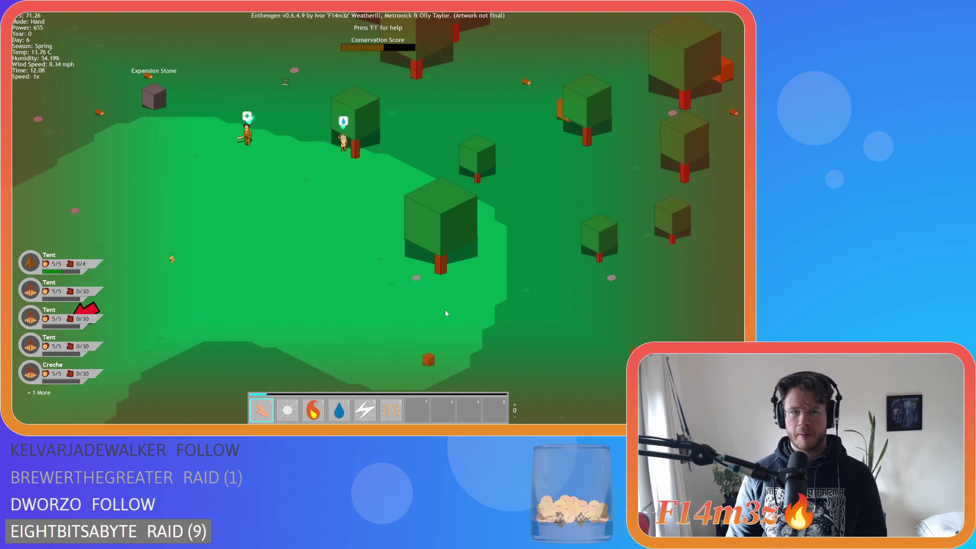
key(h)
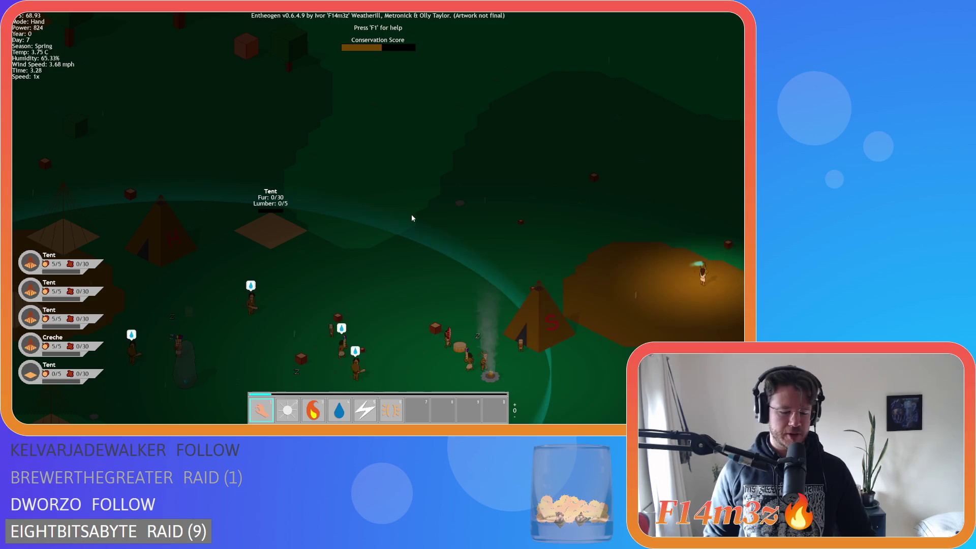
key(Escape)
key(y)
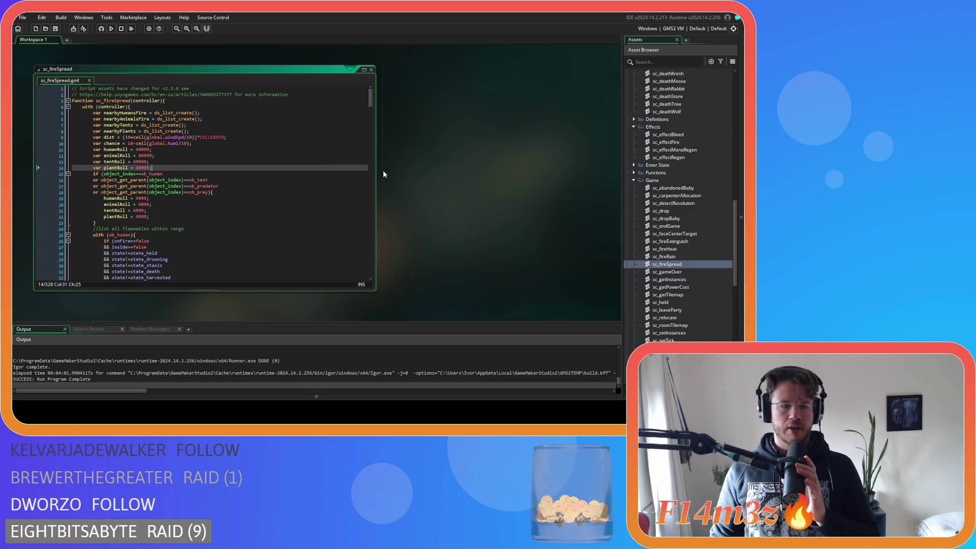
Close all editor windows, collapse the script folders, and expand Objects > Animal > Predators
right_click(424, 194)
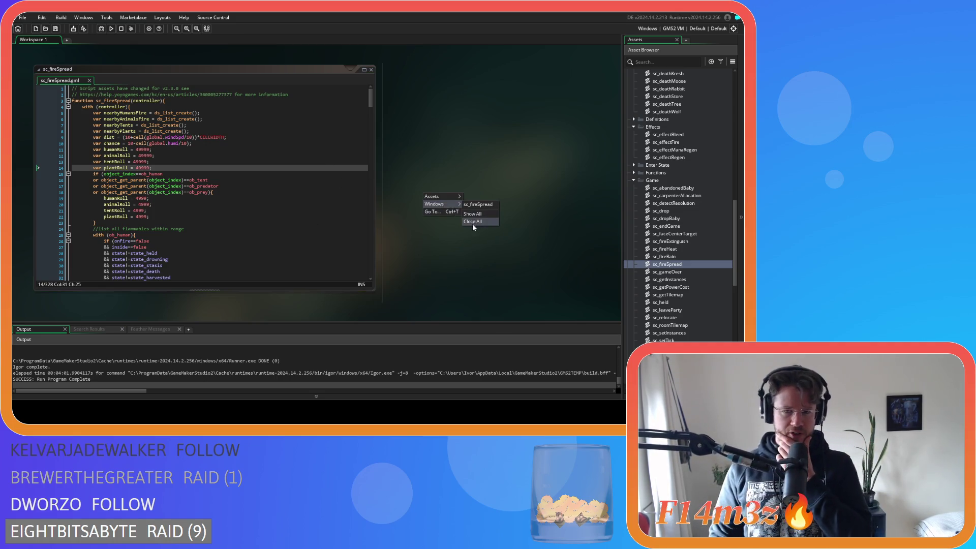
click(472, 223)
click(634, 181)
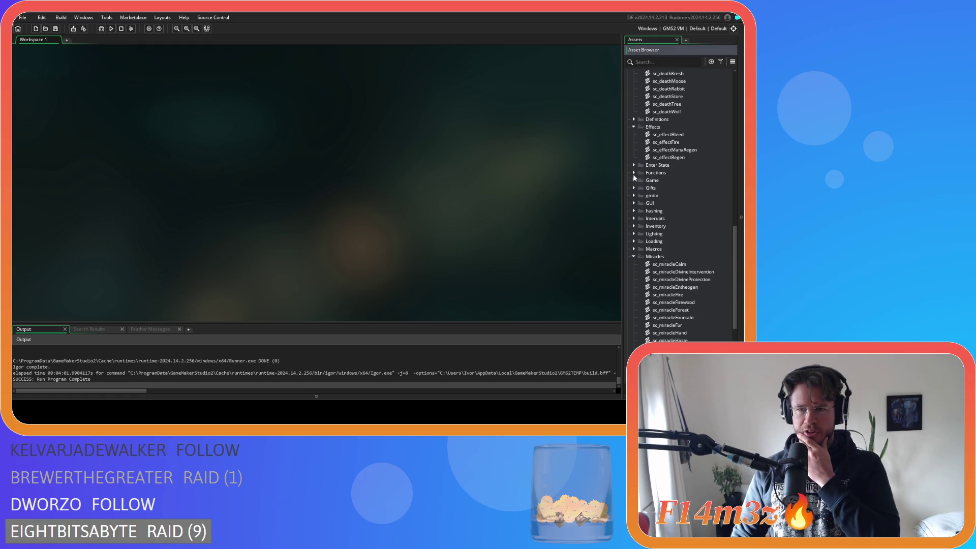
click(634, 257)
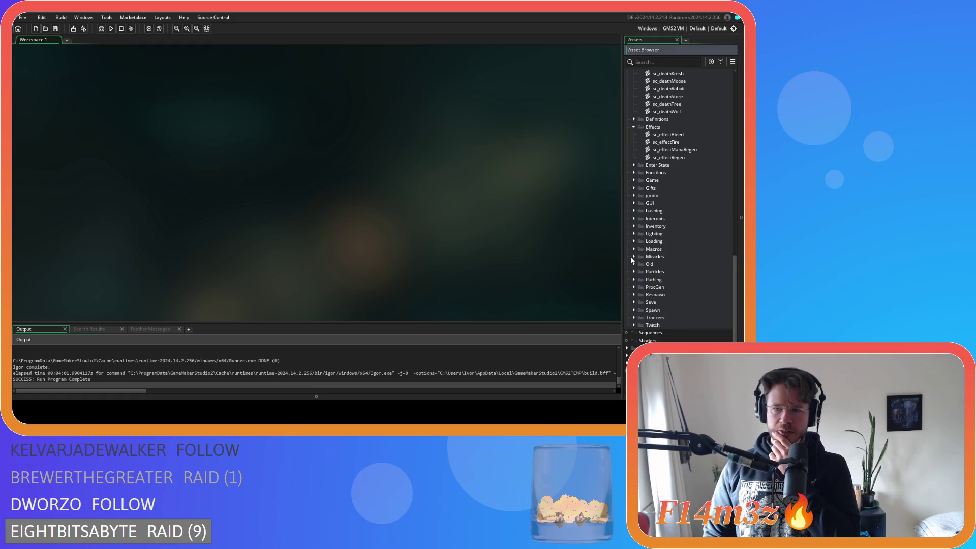
click(634, 126)
scroll(638, 126, up, 5)
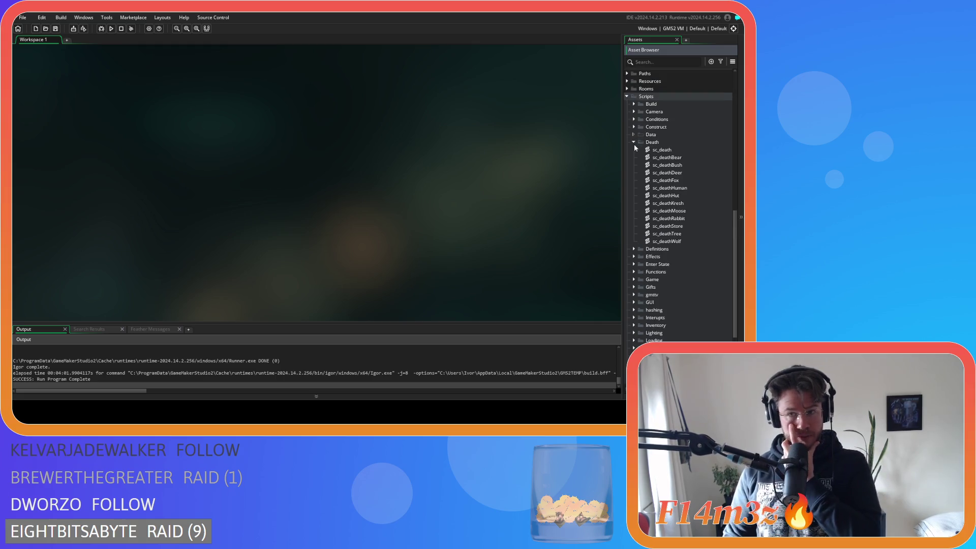
click(634, 143)
scroll(636, 152, up, 5)
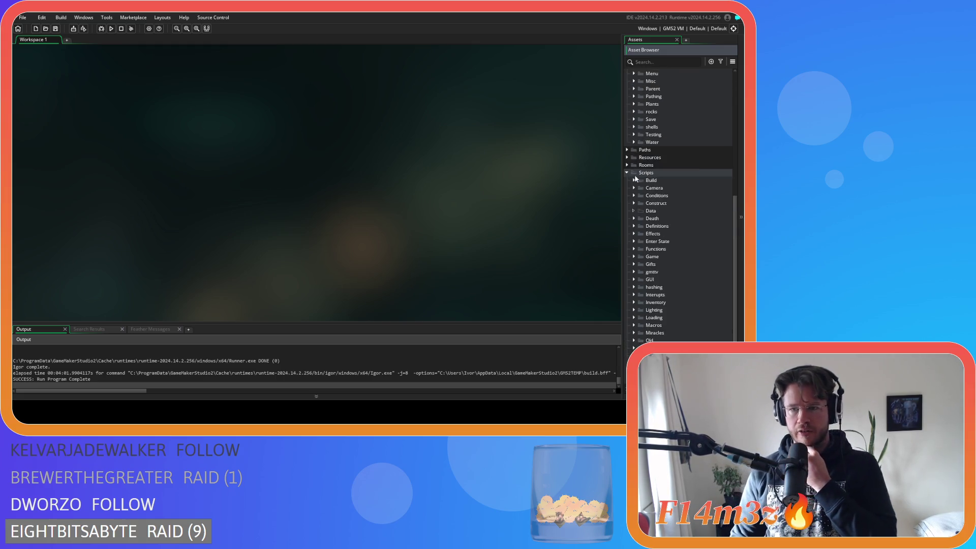
click(627, 173)
scroll(628, 176, up, 5)
scroll(657, 189, up, 5)
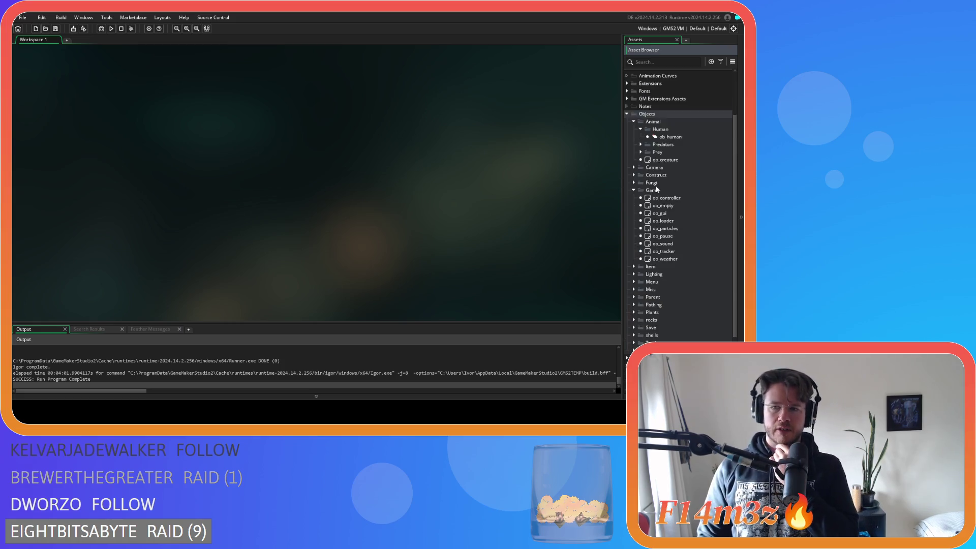
click(640, 159)
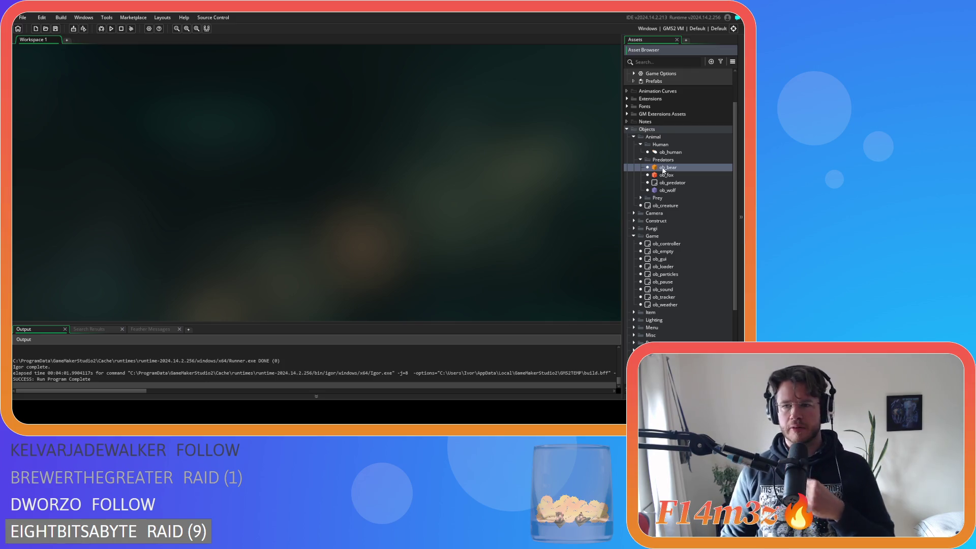
In ob_bear's Draw End code, replace the 16 offset on line 40 with 1232 and save
double_click(663, 168)
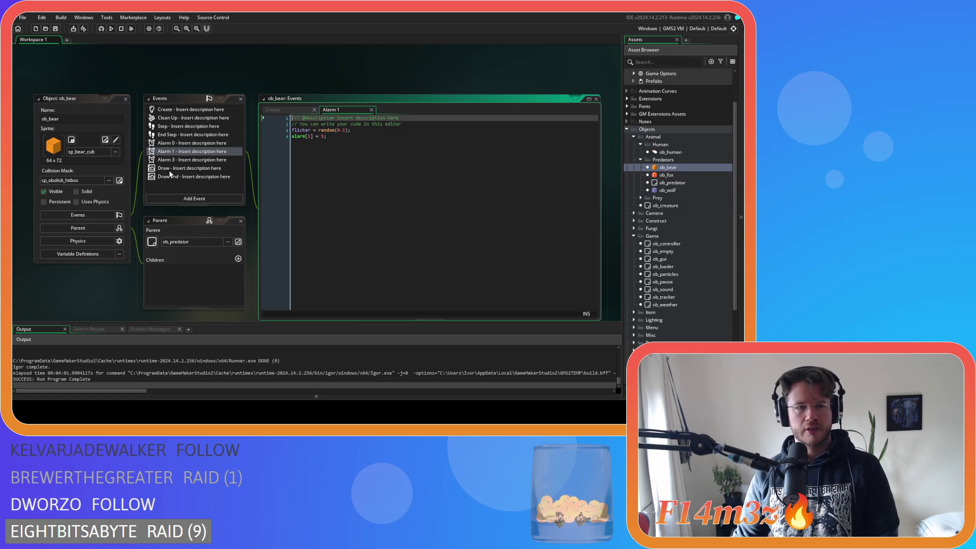
click(171, 176)
scroll(456, 227, down, 10)
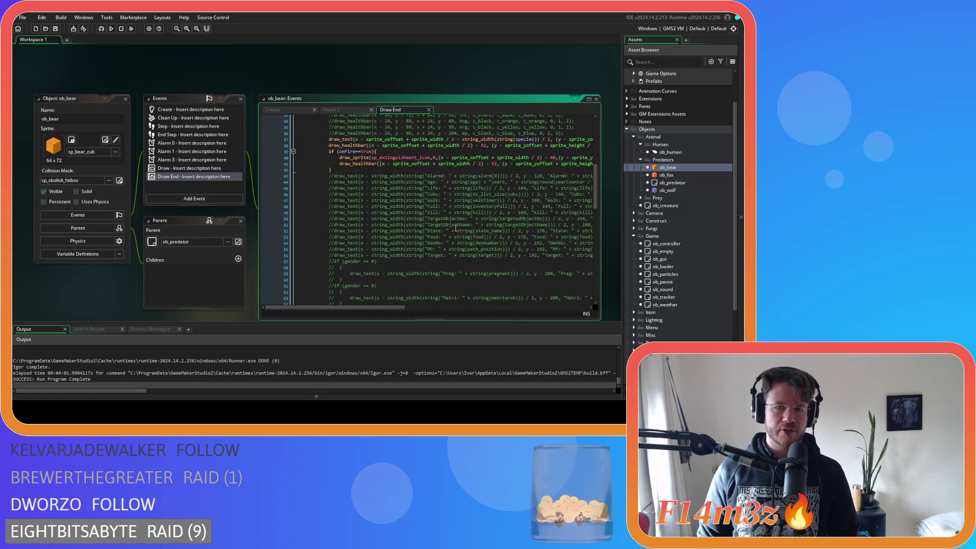
scroll(466, 207, down, 10)
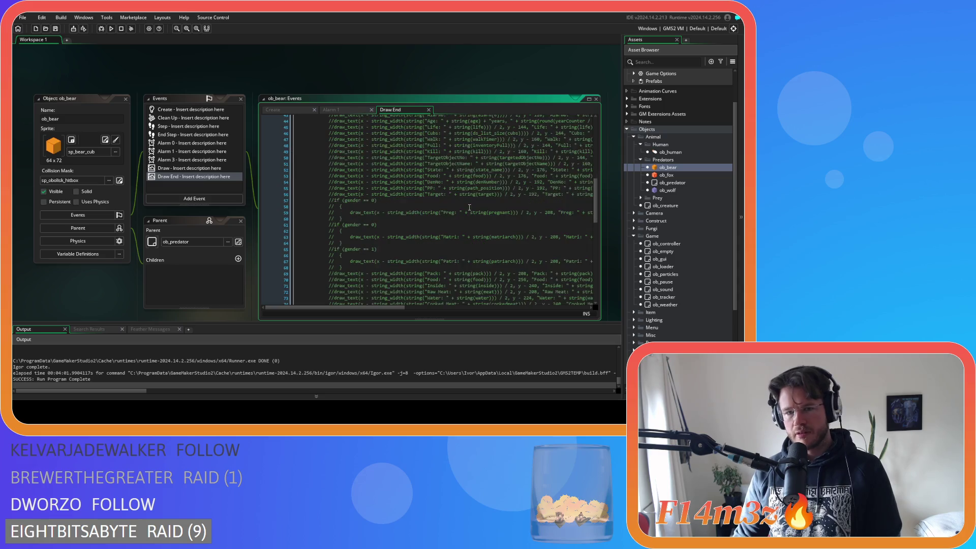
scroll(445, 213, down, 4)
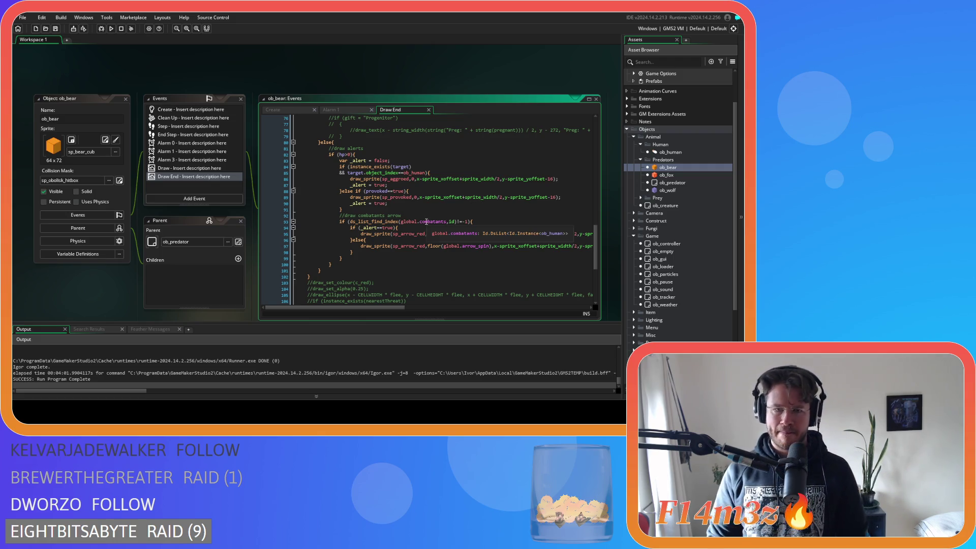
mouse_move(488, 182)
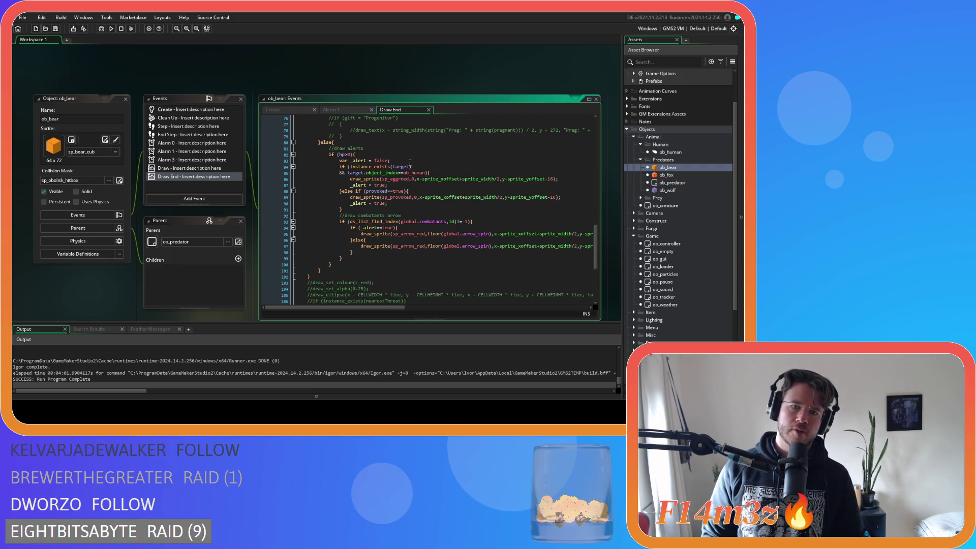
scroll(409, 163, up, 15)
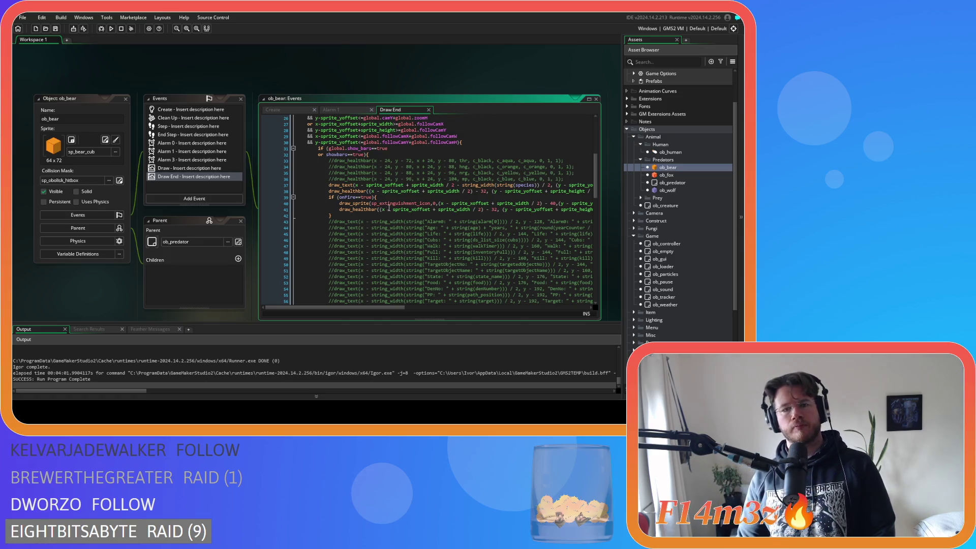
drag(395, 307, 457, 305)
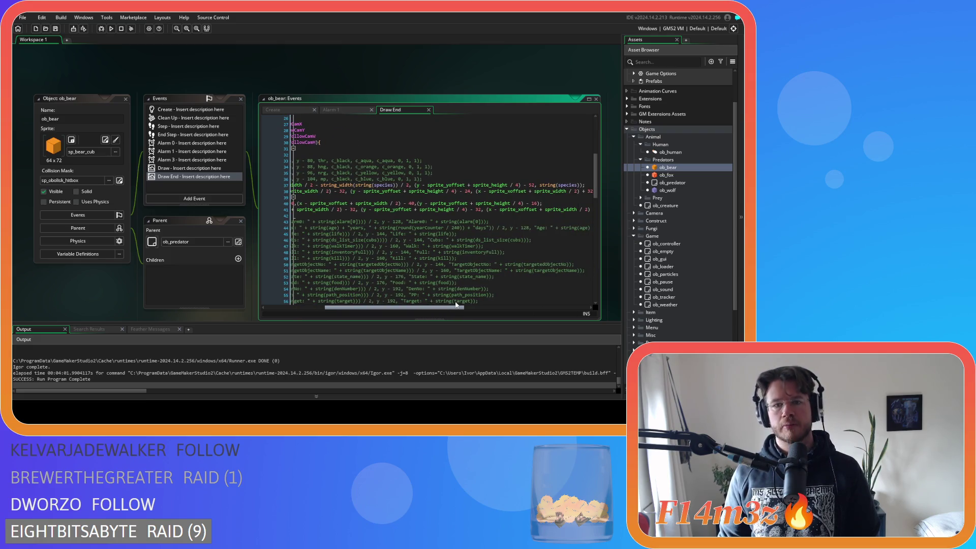
click(521, 202)
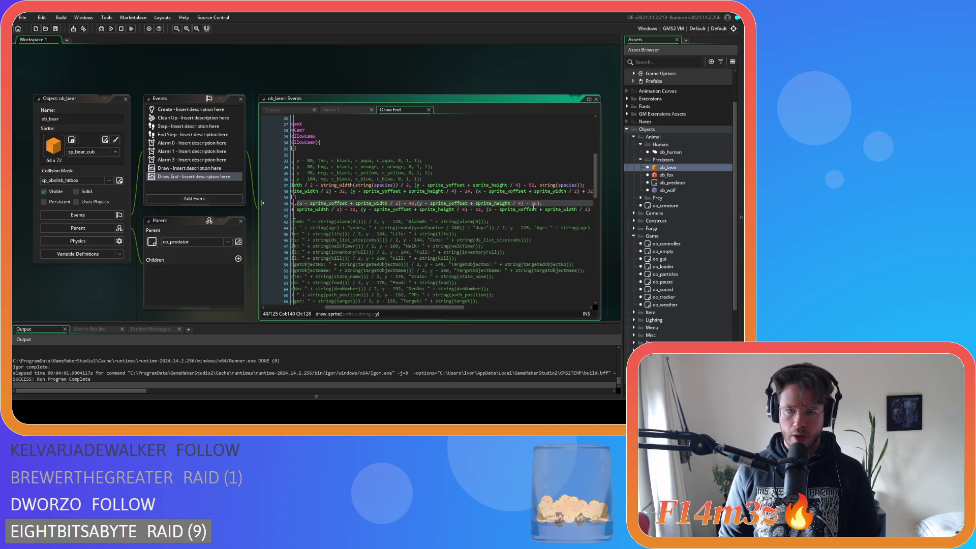
double_click(535, 203)
text(1)
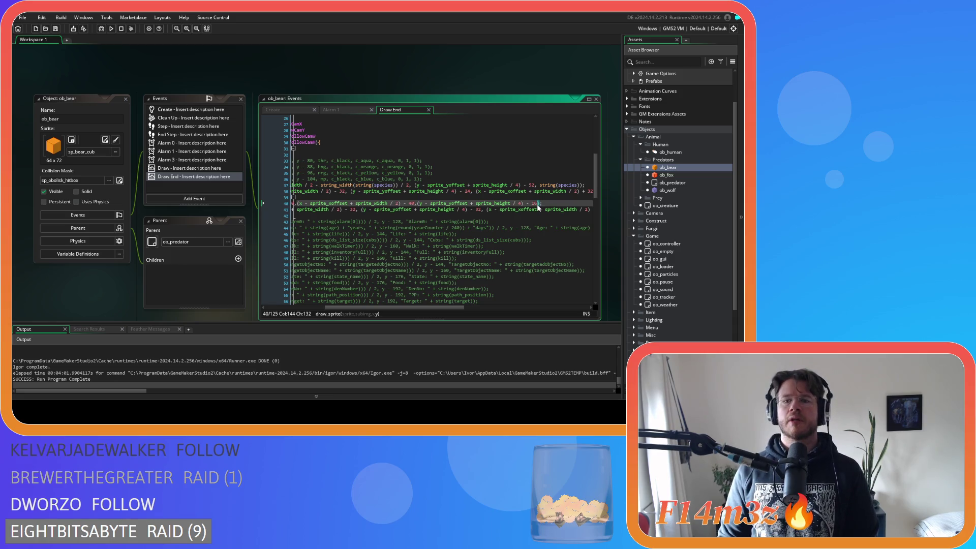
text(2)
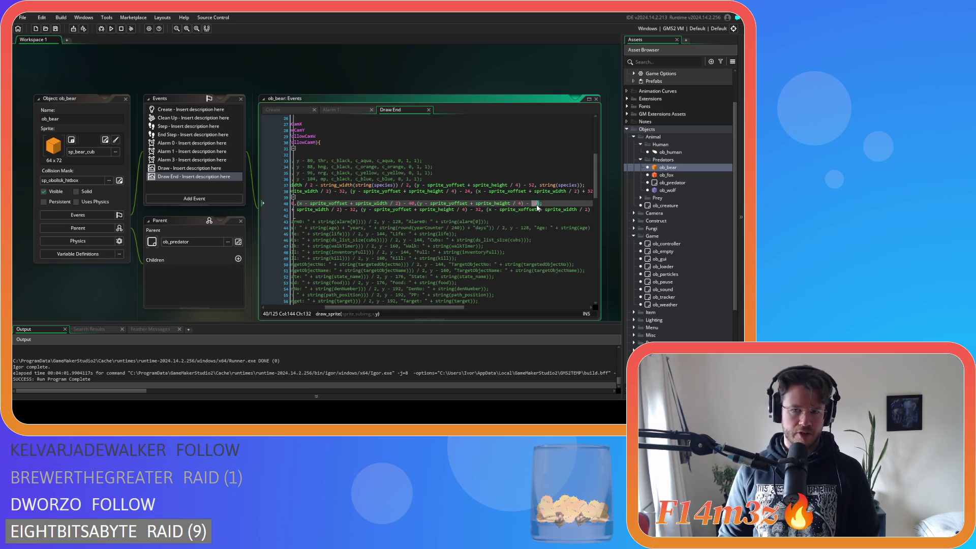
text(32)
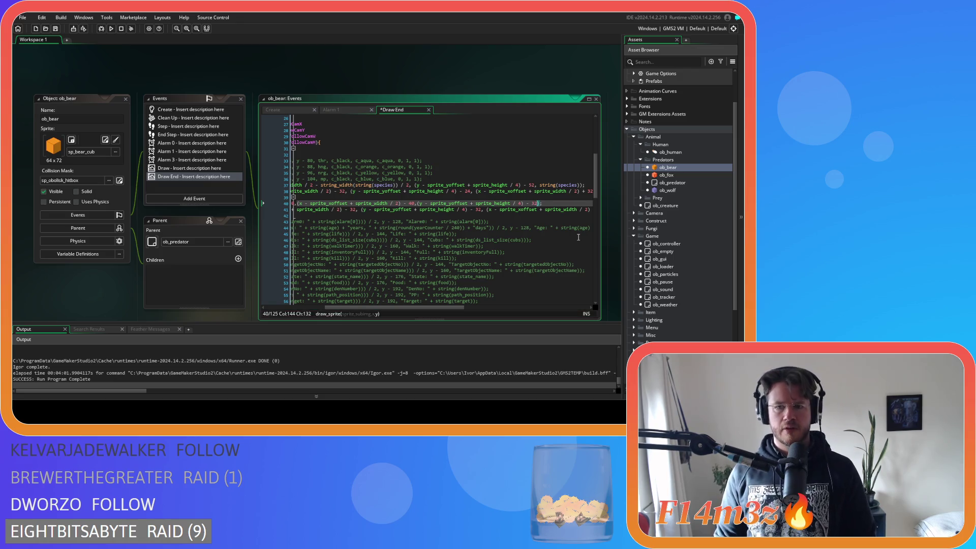
key(ctrl+s)
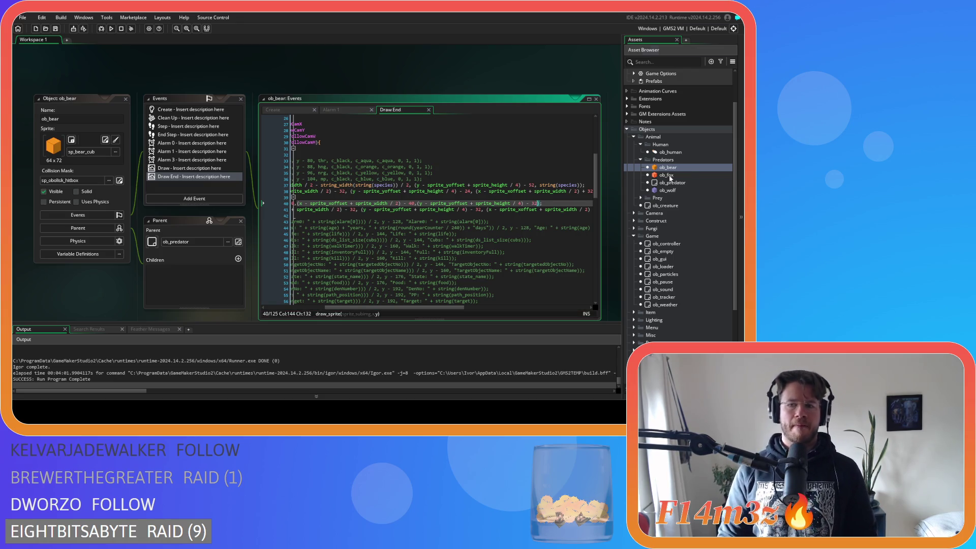
Change the extinguish-icon offset on line 51 of ob_fox's Draw End to 32
double_click(666, 175)
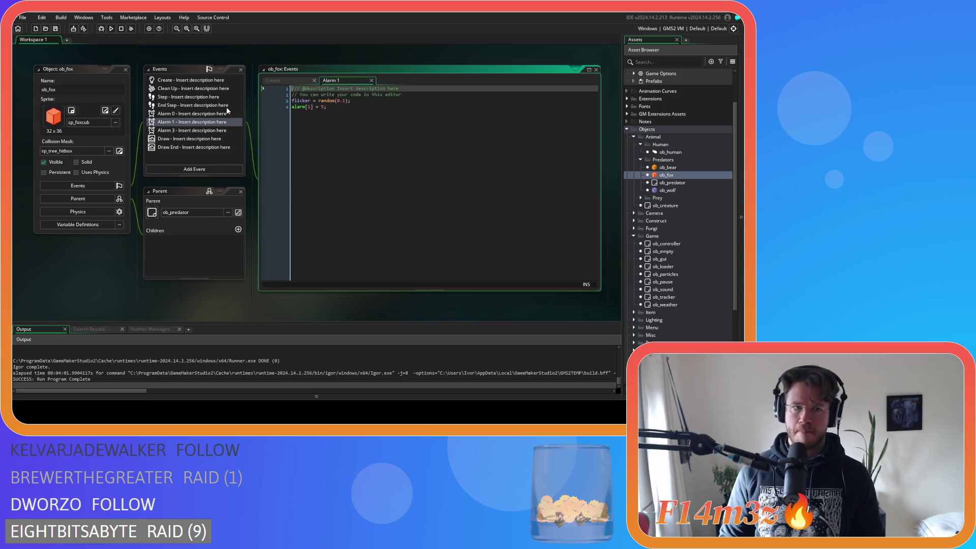
click(196, 147)
scroll(403, 235, down, 9)
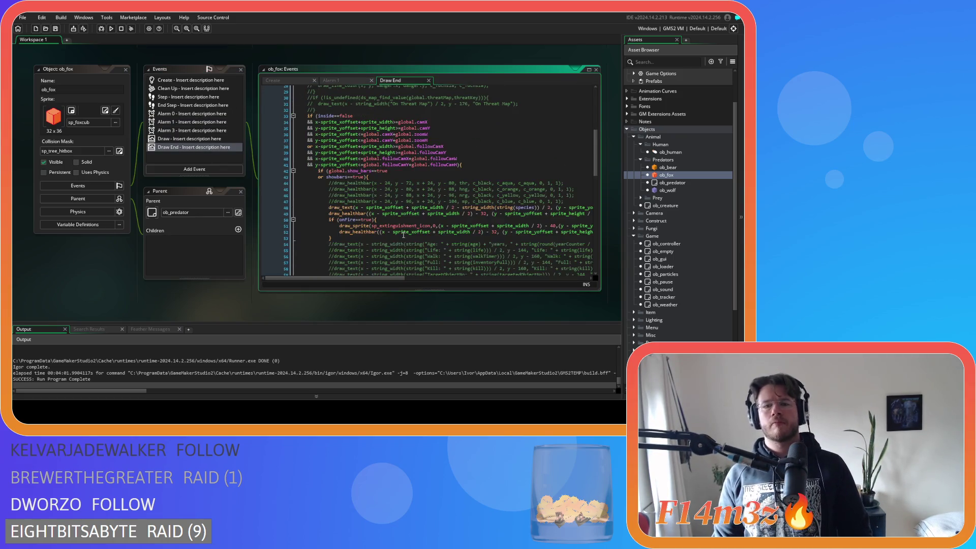
mouse_move(400, 278)
mouse_down()
mouse_move(514, 281)
mouse_move(506, 280)
mouse_up()
scroll(403, 265, down, 2)
click(396, 195)
key(BackSpace)
text(32);)
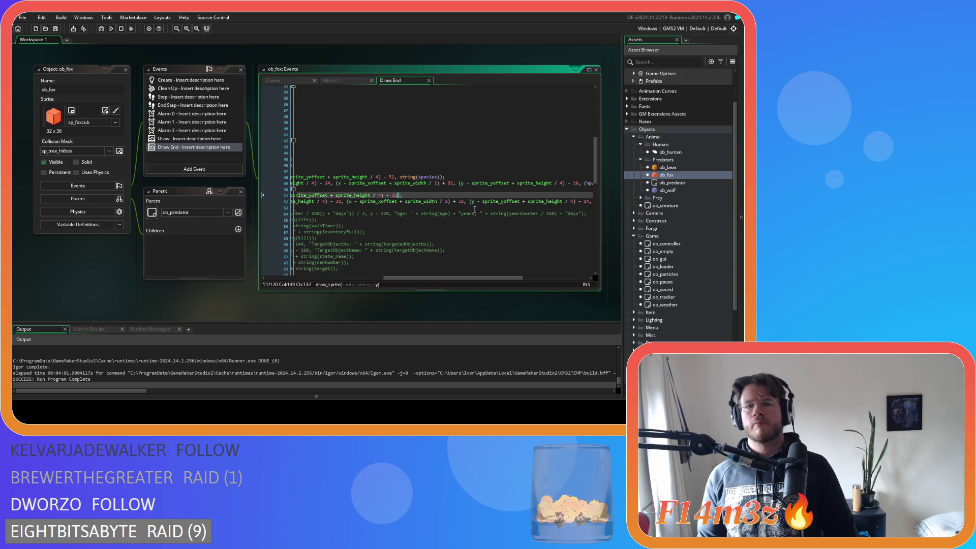
Review line 39 of ob_wolf's Draw End, then open ob_deer from the Prey folder
double_click(685, 190)
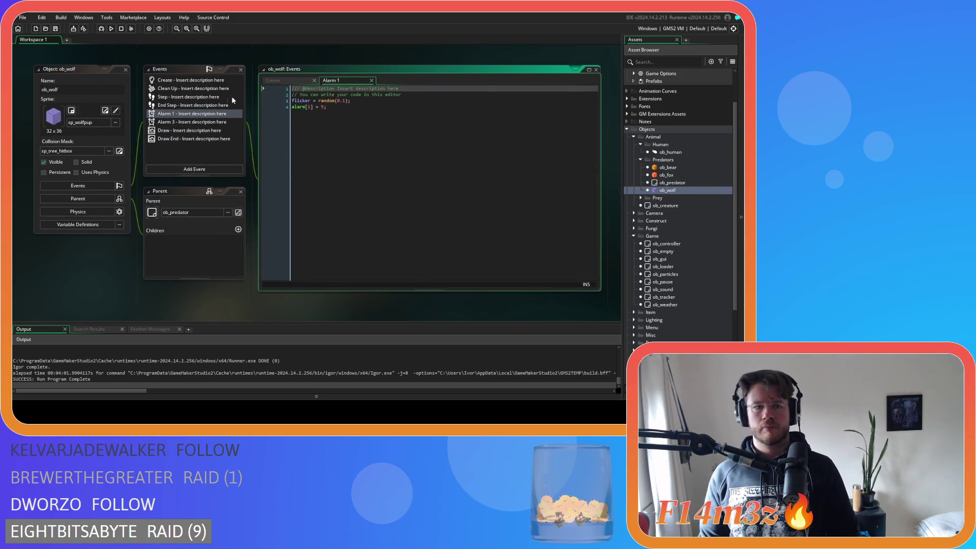
click(170, 140)
scroll(481, 193, down, 7)
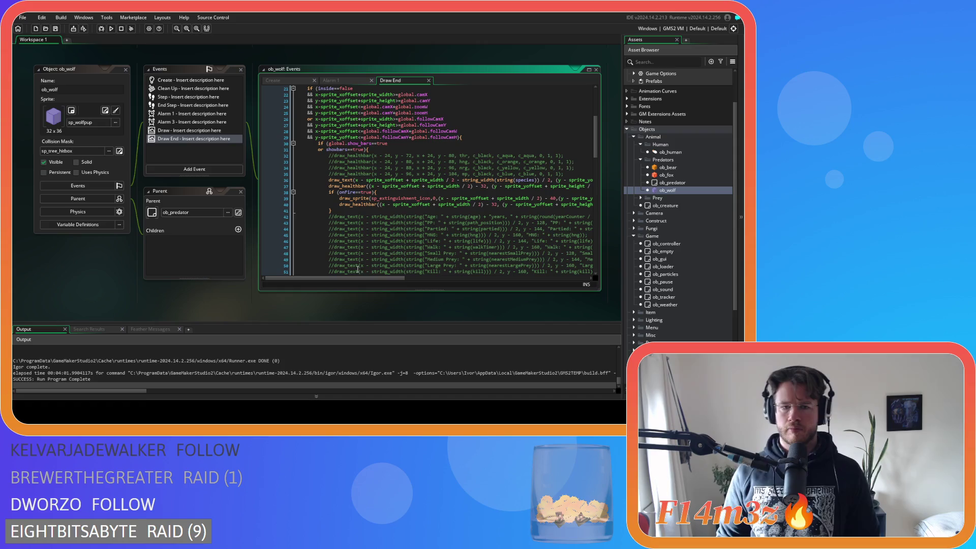
mouse_move(358, 278)
mouse_down()
mouse_move(521, 279)
mouse_move(410, 264)
mouse_up()
click(551, 197)
drag(455, 278, 377, 283)
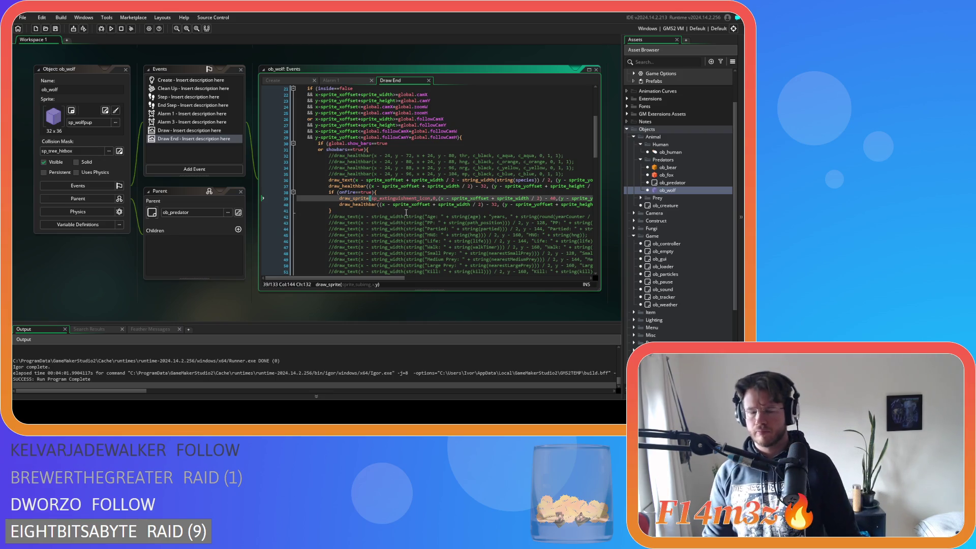
click(641, 198)
double_click(662, 206)
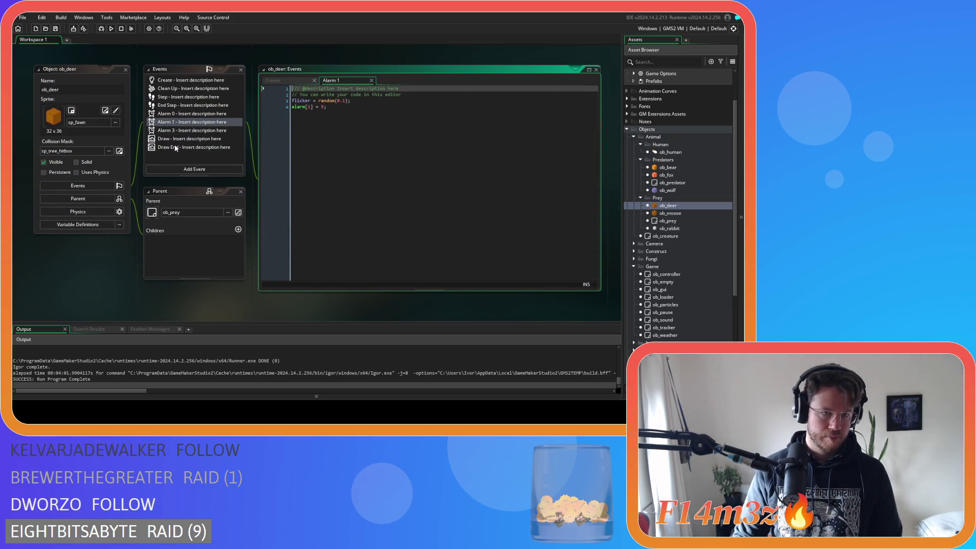
Change the 16 offset at the end of line 27 in ob_deer's Draw End to 32
click(177, 147)
scroll(419, 233, down, 2)
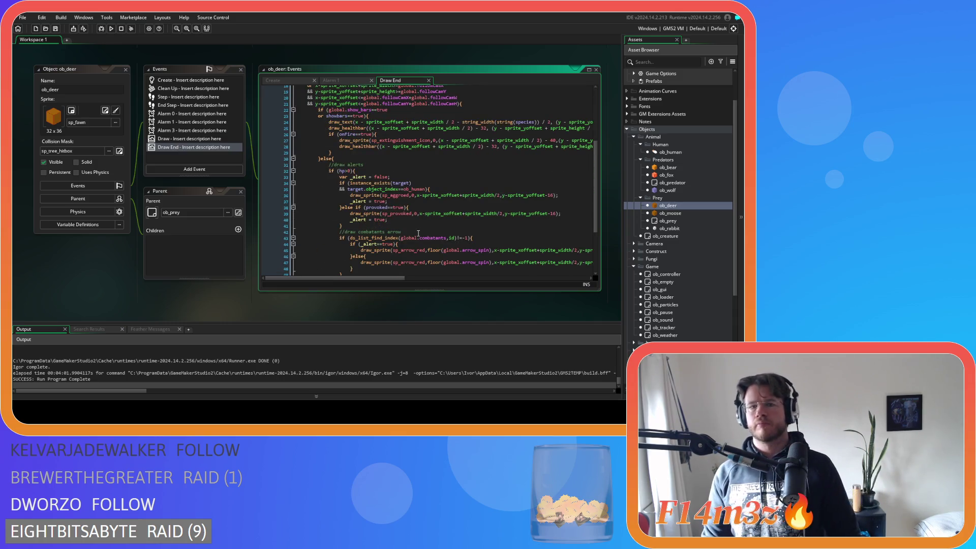
drag(392, 277, 466, 278)
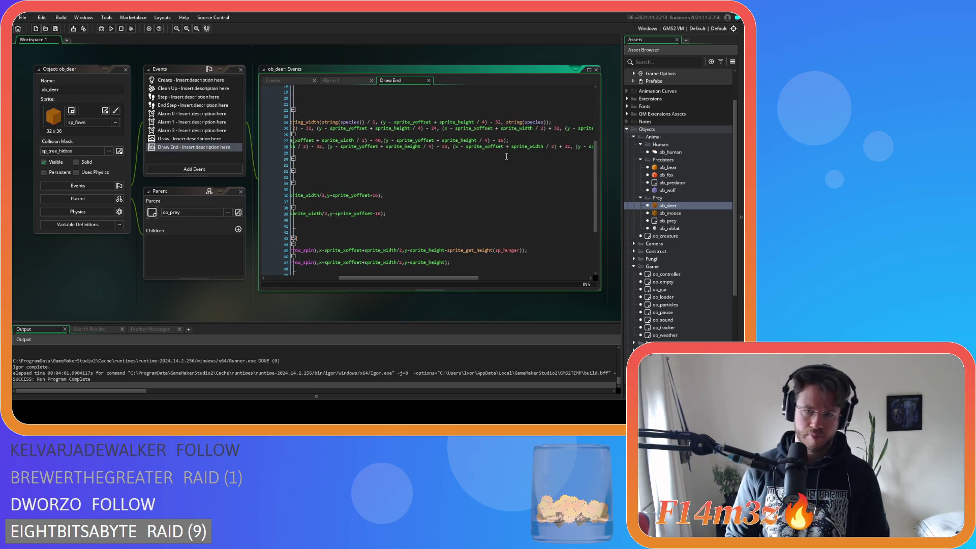
double_click(503, 141)
text(32)
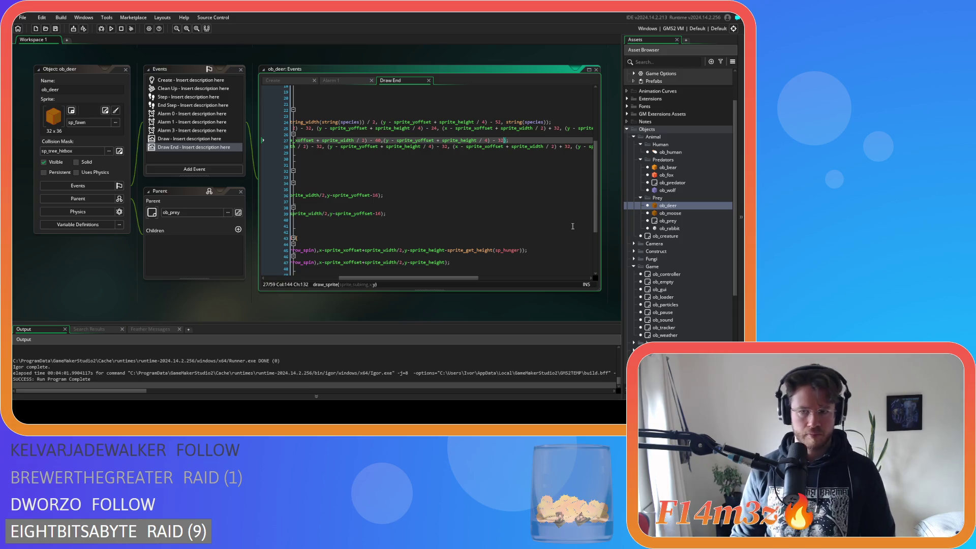
Check the offset on line 30 of ob_moose's Draw End, then open ob_rabbit
double_click(661, 215)
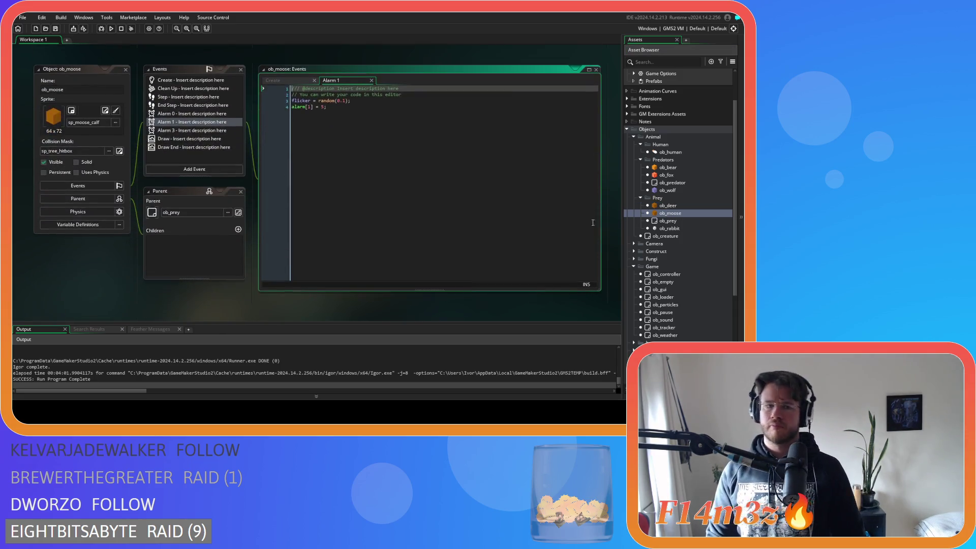
double_click(204, 148)
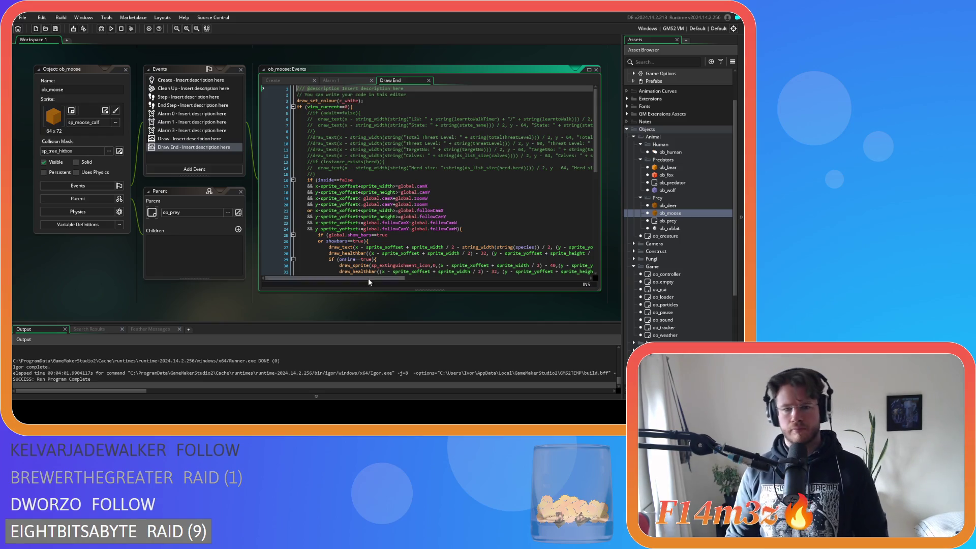
scroll(432, 233, down, 3)
drag(393, 278, 468, 265)
click(503, 204)
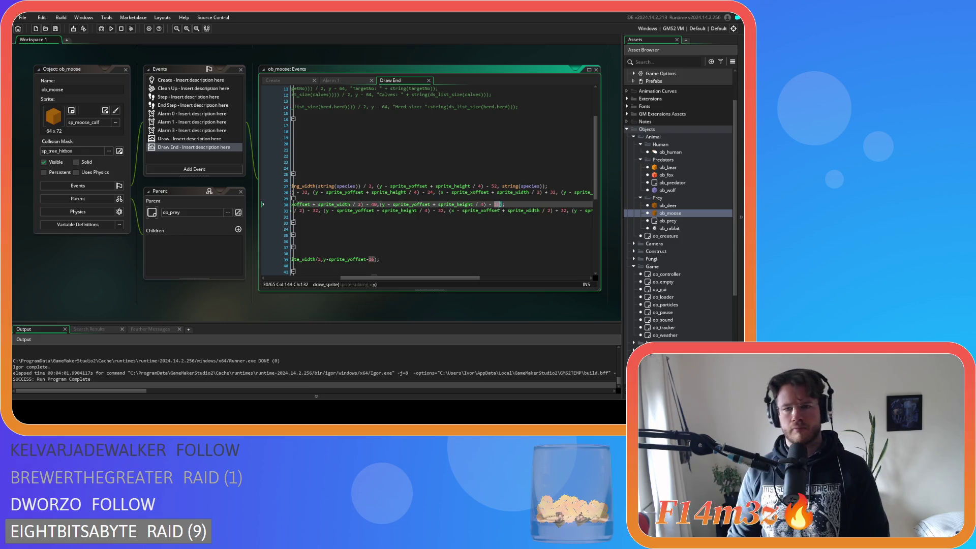
double_click(669, 230)
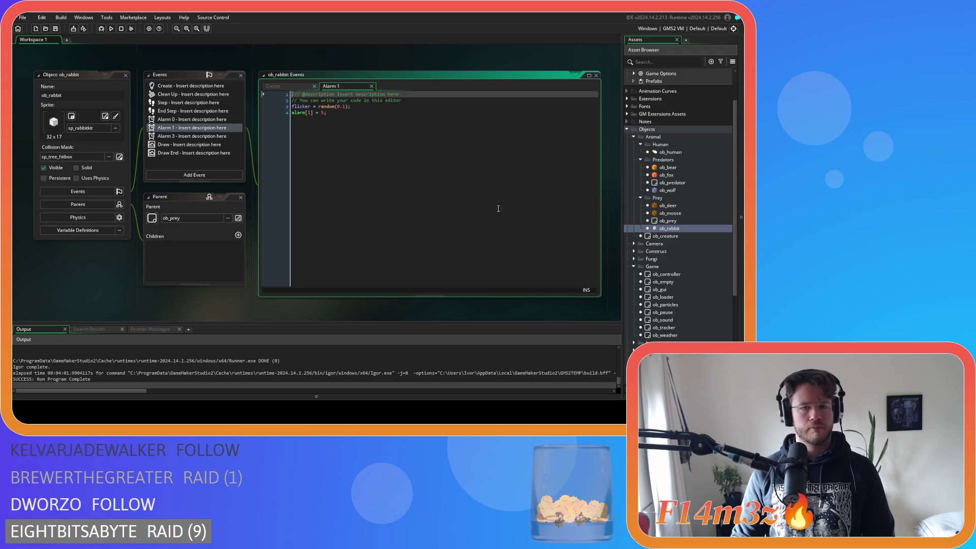
Change '- 16)' to '- 32)' on line 28 of ob_rabbit's Draw End and run the game with F5
click(195, 154)
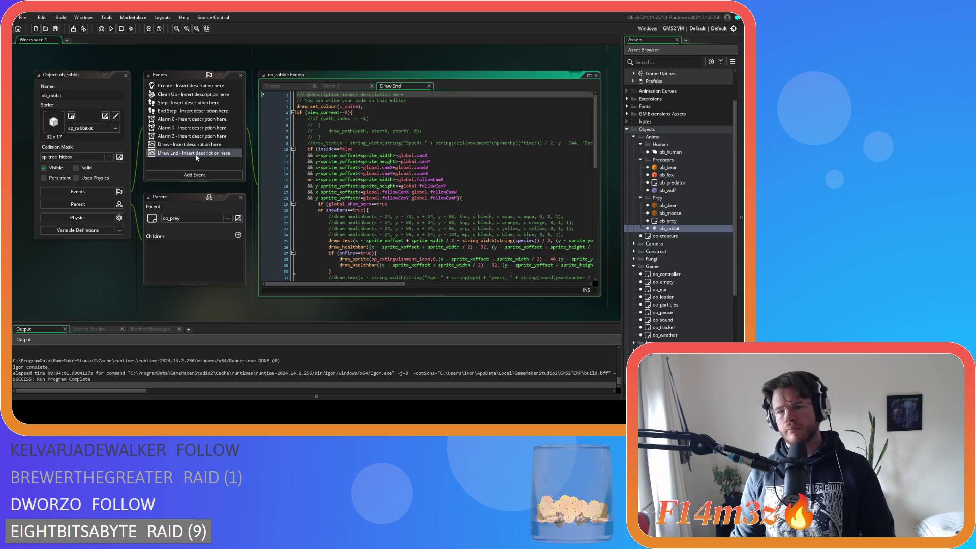
drag(356, 283, 426, 277)
click(514, 260)
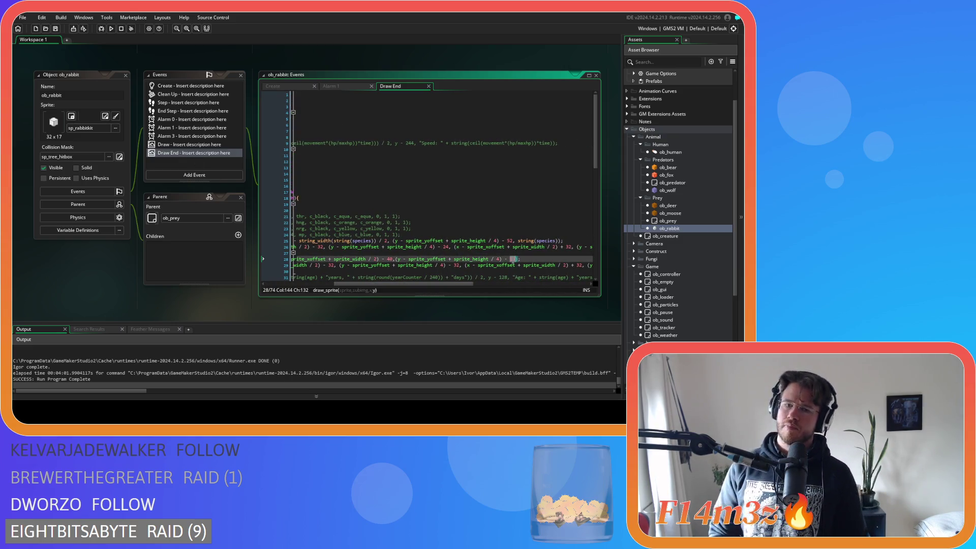
key(BackSpace)
key(BackSpace)
text(32)
key(F5)
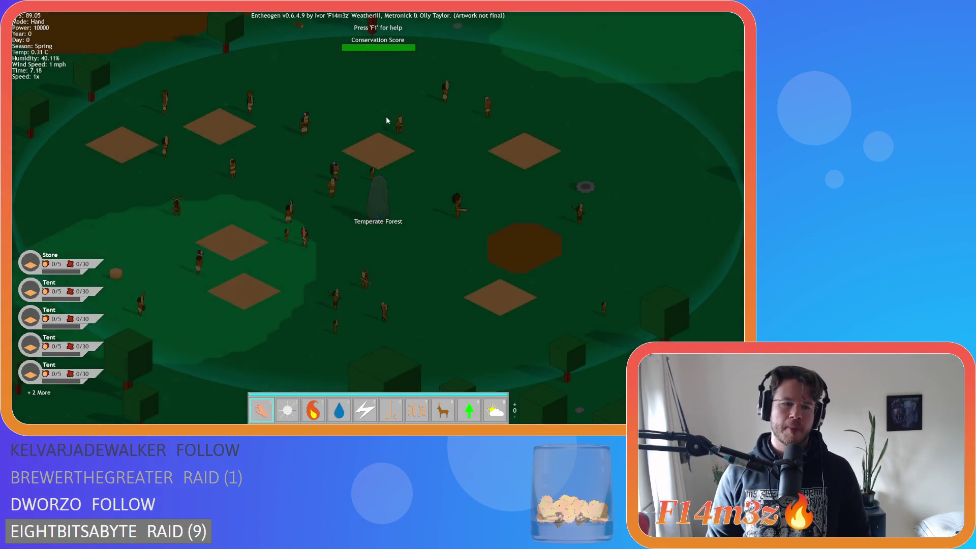
Pan and zoom around the loaded world, then spawn a deer herd near the settlement with power 8
scroll(422, 151, down, 3)
scroll(425, 151, up, 3)
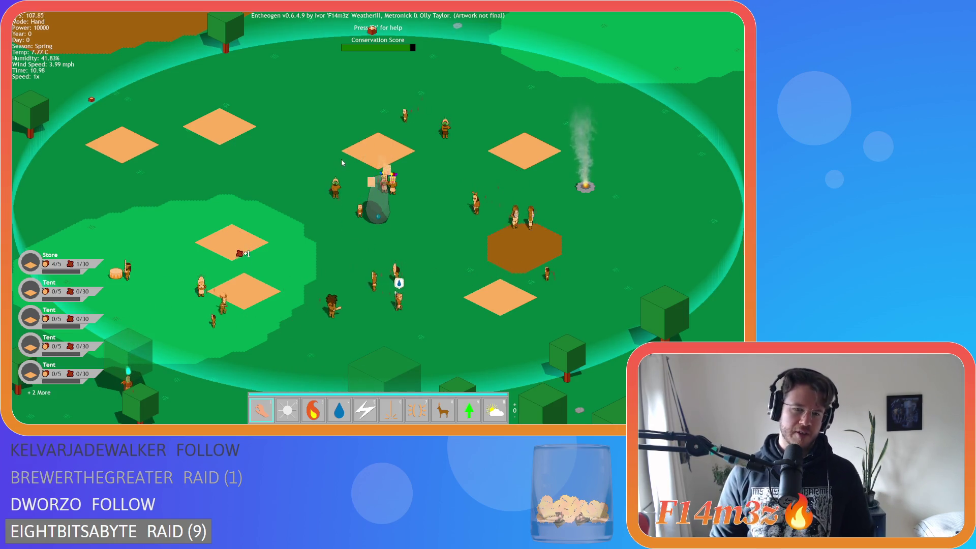
key(s)
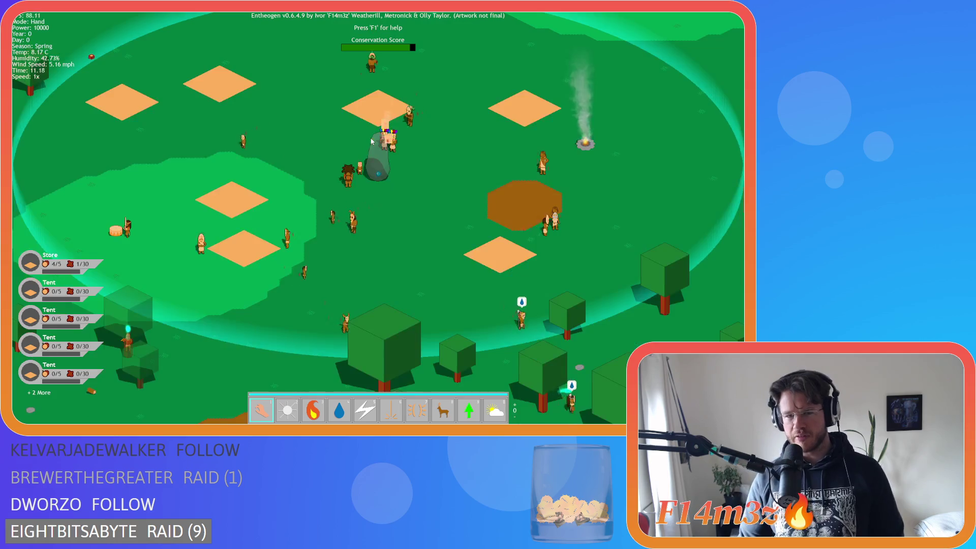
key(d)
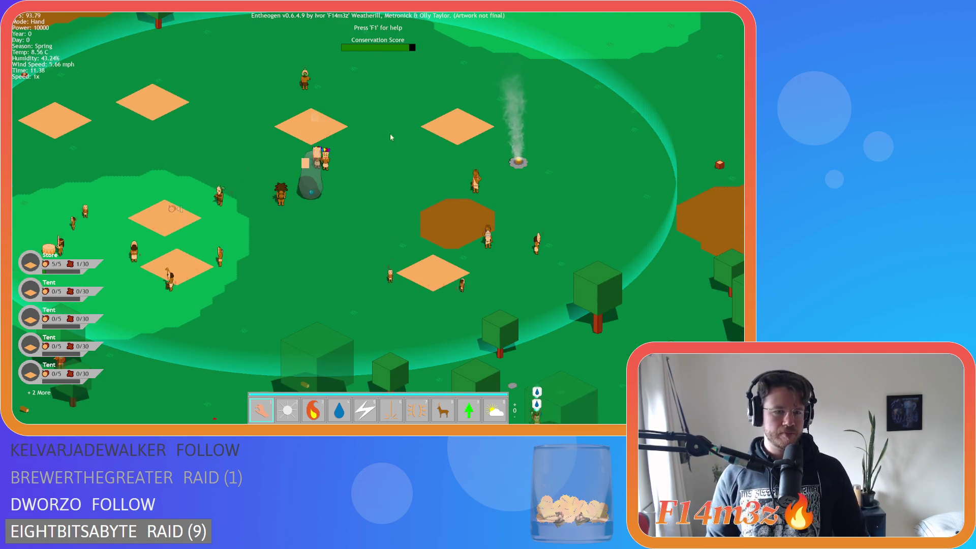
key(a)
scroll(445, 130, down, 3)
key(d)
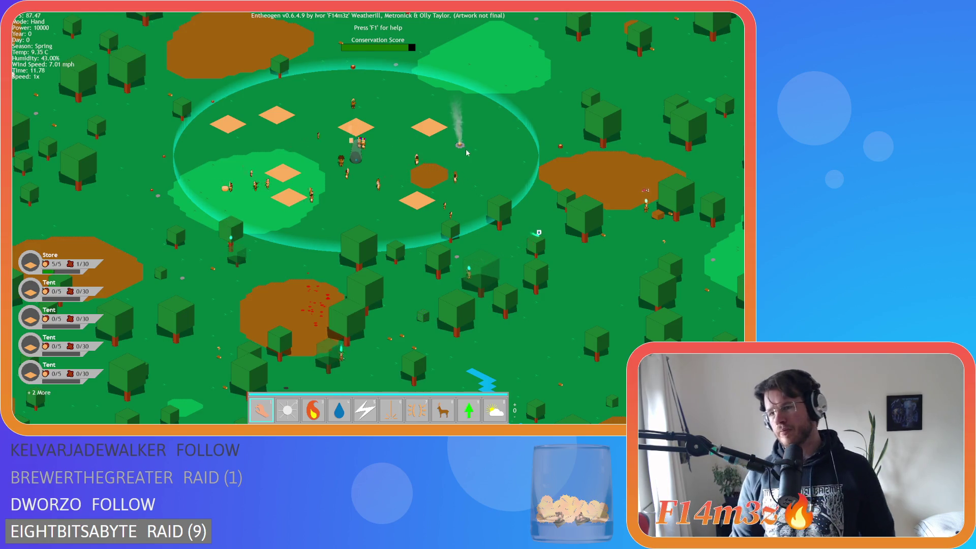
scroll(463, 152, up, 3)
key(8)
click(450, 162)
key(a)
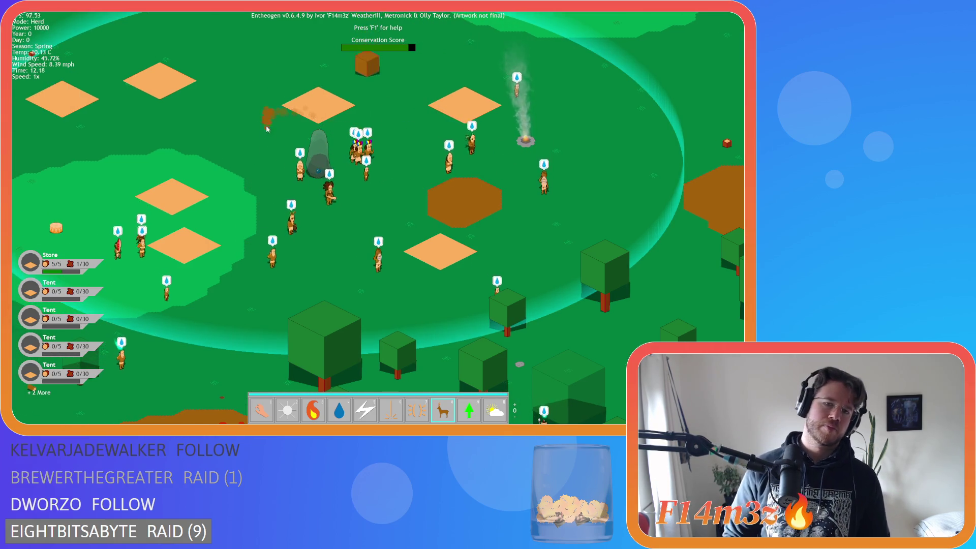
Set a deer on fire with the fire power and show name labels and health bars
key(3)
click(241, 217)
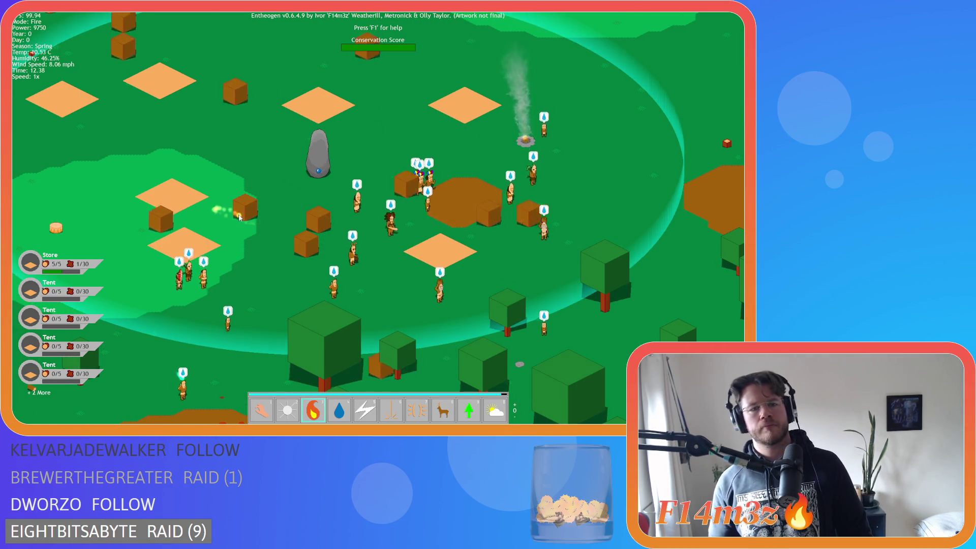
key(alt)
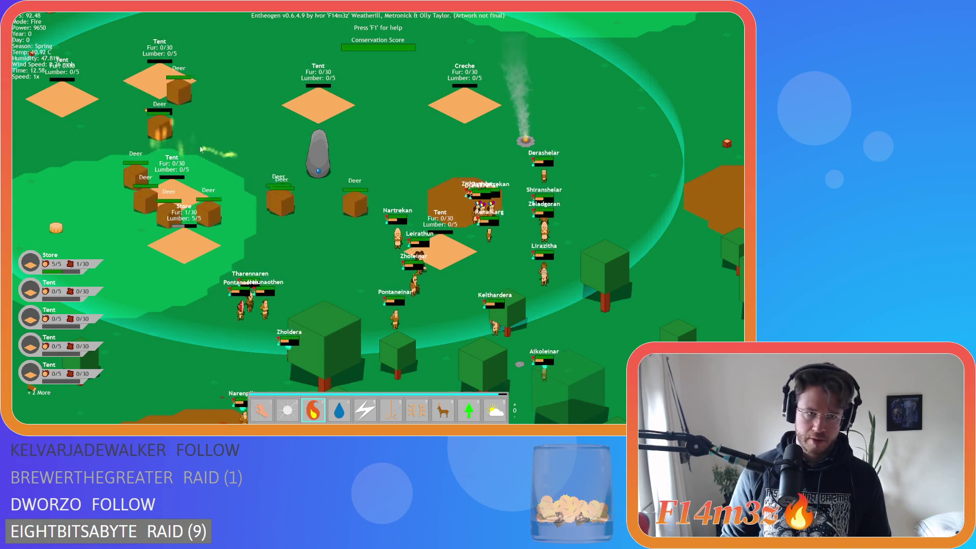
scroll(156, 125, up, 3)
key(a)
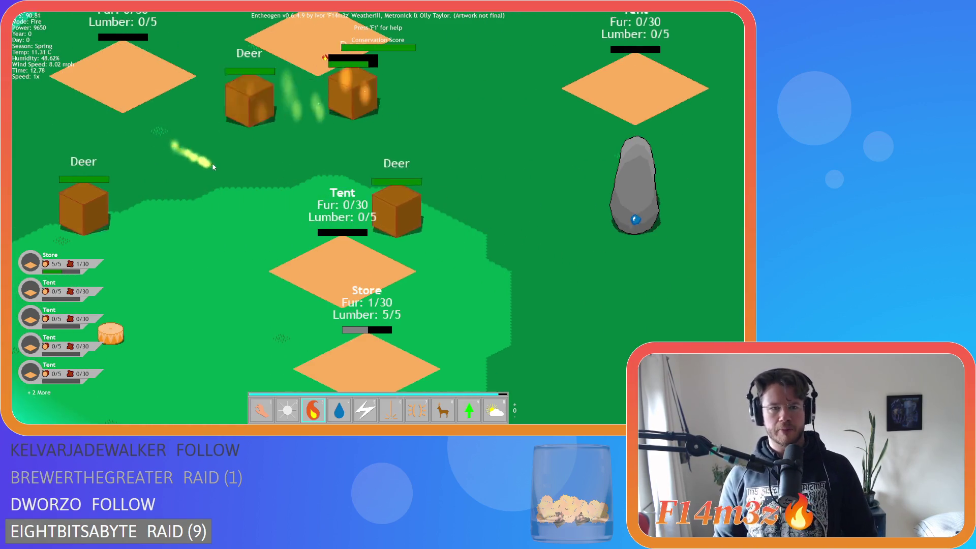
key(w)
key(d)
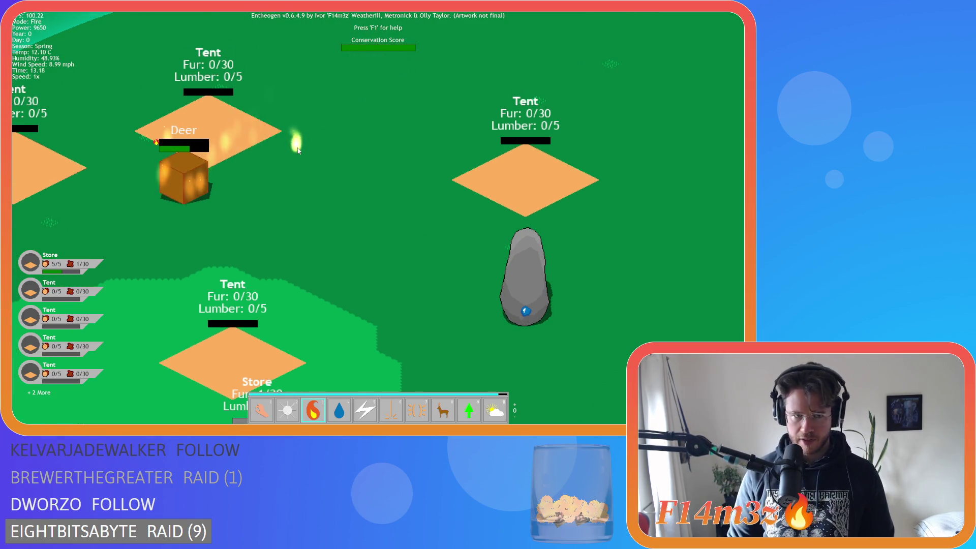
Pan and zoom across the forest, river and lakes, and back to the camp villagers
scroll(298, 148, down, 3)
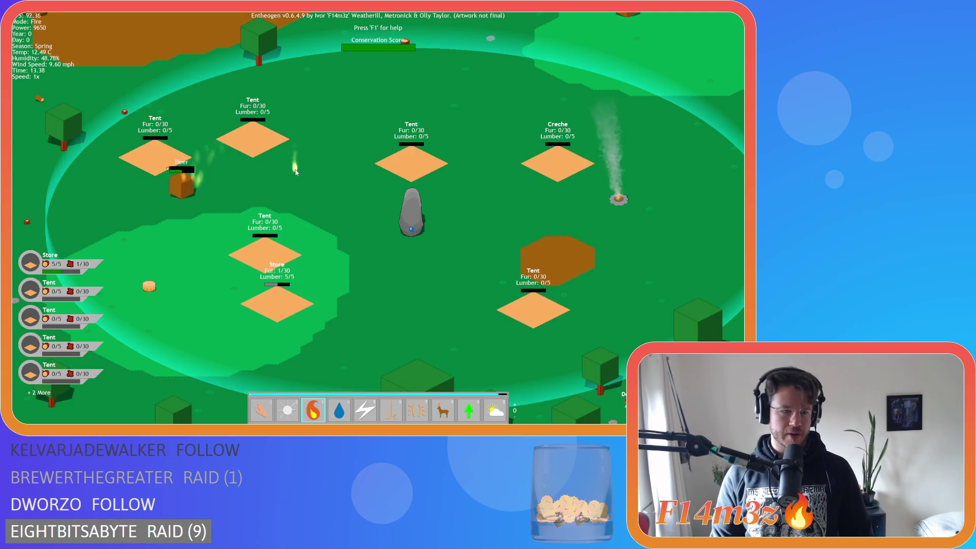
scroll(298, 161, down, 5)
key(a)
scroll(167, 188, up, 5)
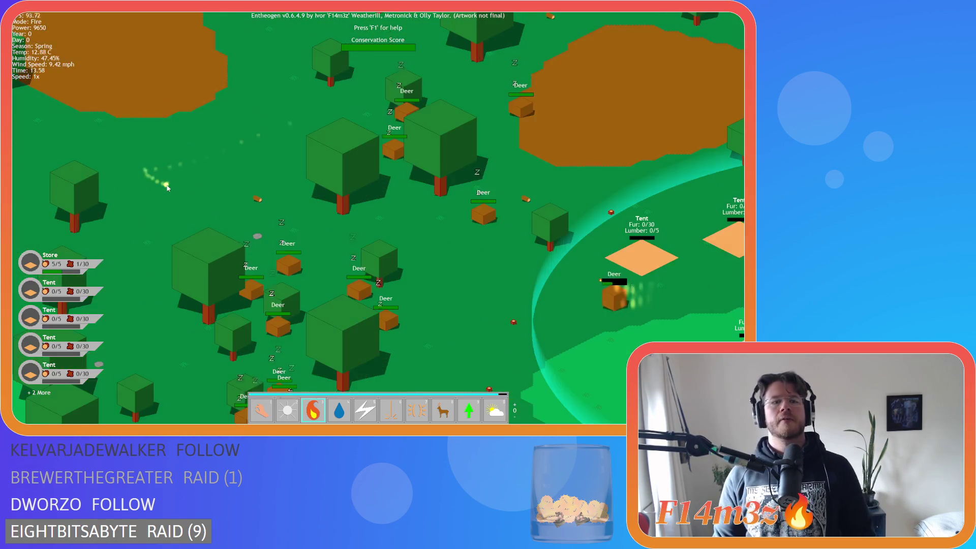
scroll(301, 221, down, 5)
key(s)
scroll(349, 162, up, 5)
scroll(349, 163, down, 5)
key(a)
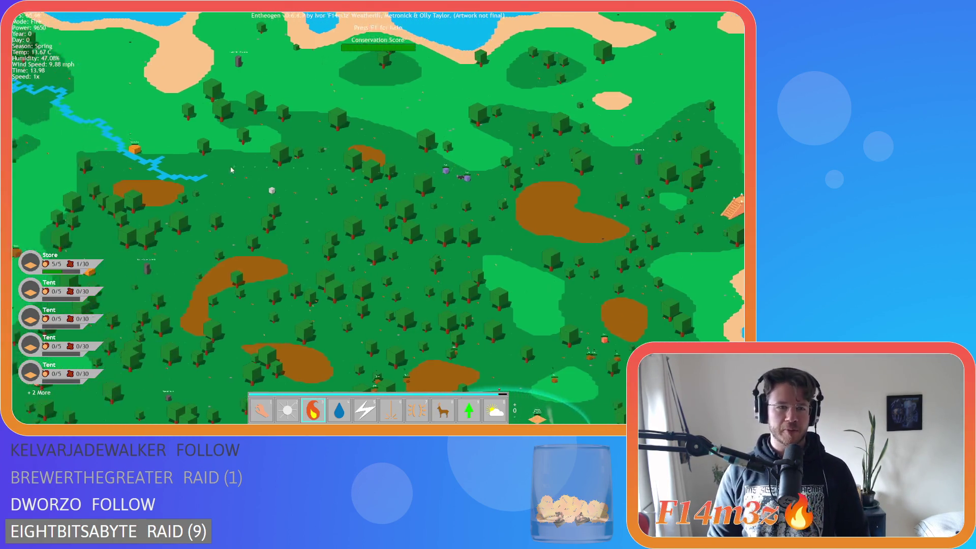
scroll(219, 152, up, 3)
scroll(220, 151, down, 3)
key(w)
scroll(241, 177, up, 5)
scroll(241, 177, down, 5)
key(d)
scroll(443, 181, up, 5)
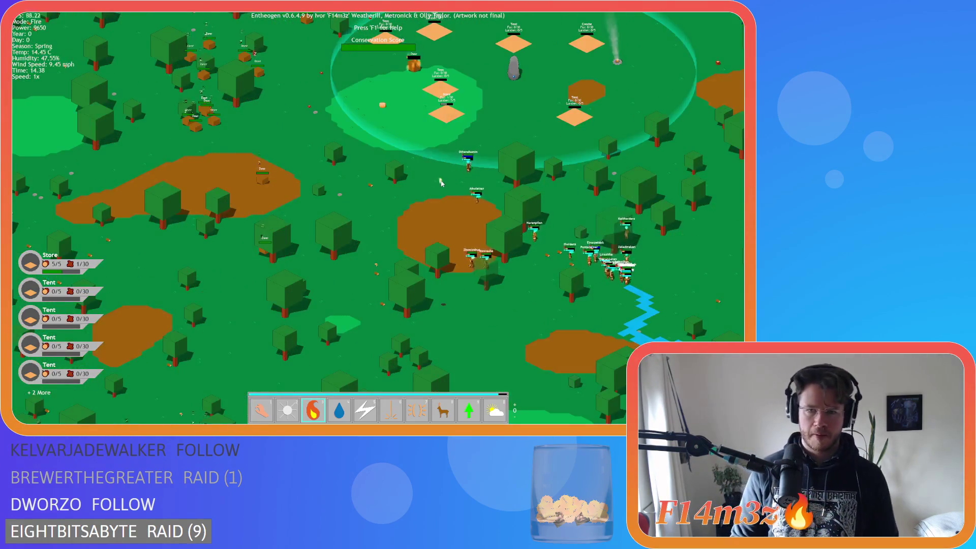
key(d)
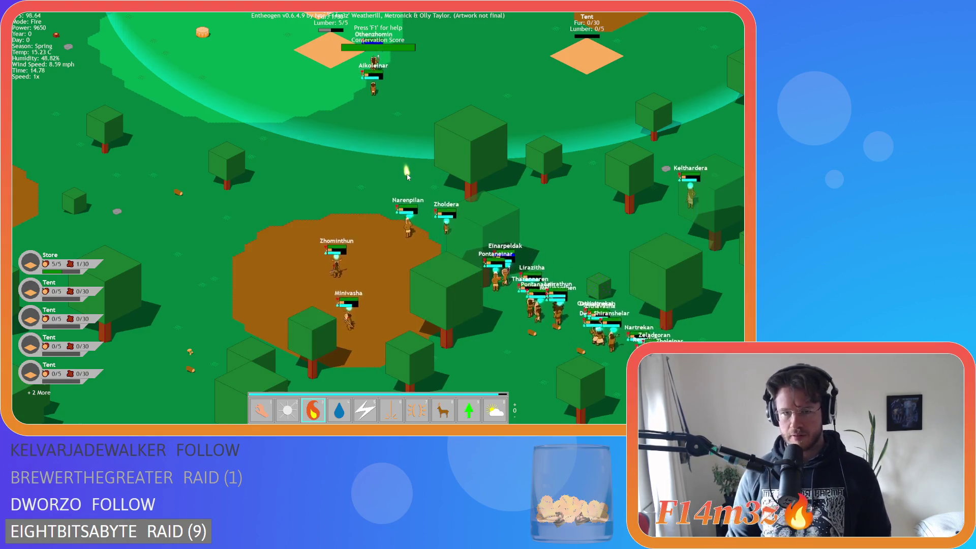
Switch back to hand mode and pan the camera around the camp tents
key(w)
key(d)
key(w)
key(a)
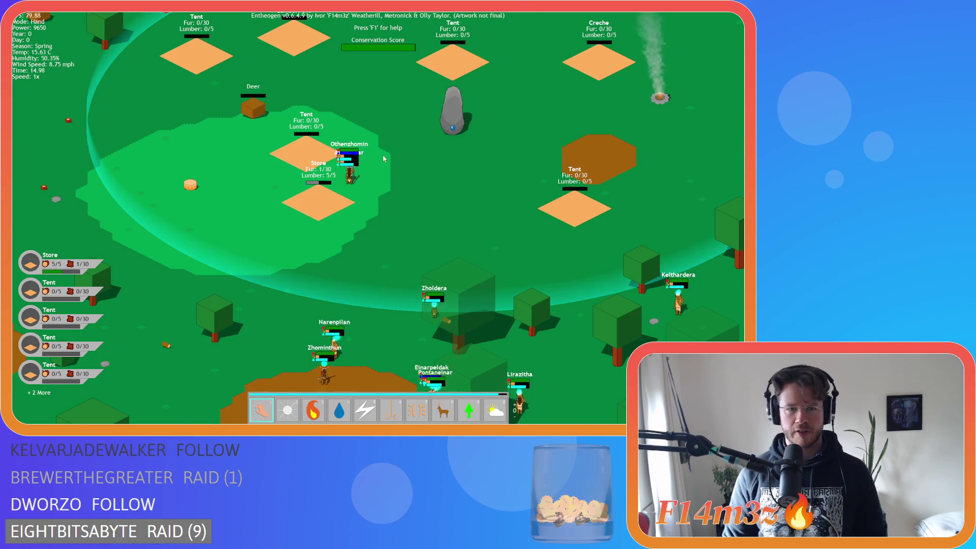
key(1)
scroll(372, 160, up, 3)
scroll(373, 161, up, 5)
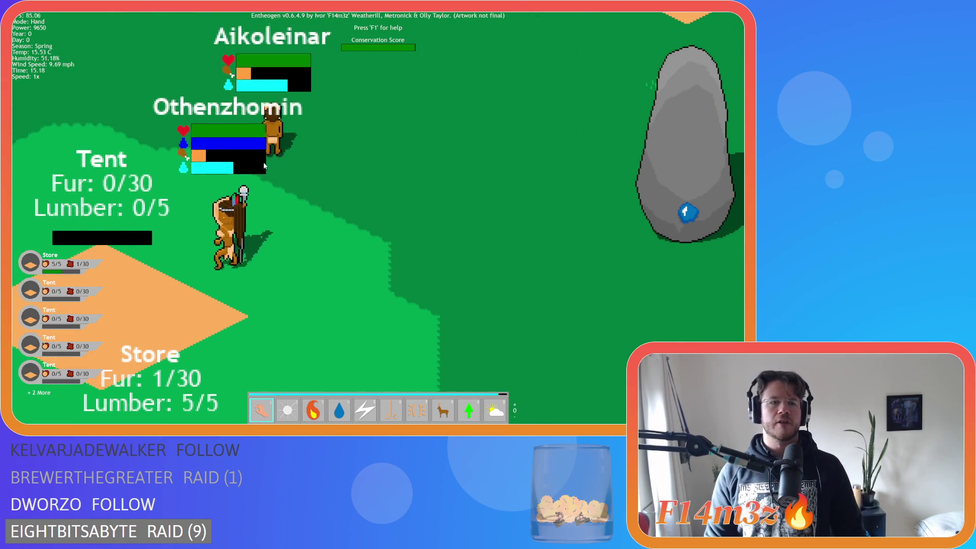
key(w)
key(a)
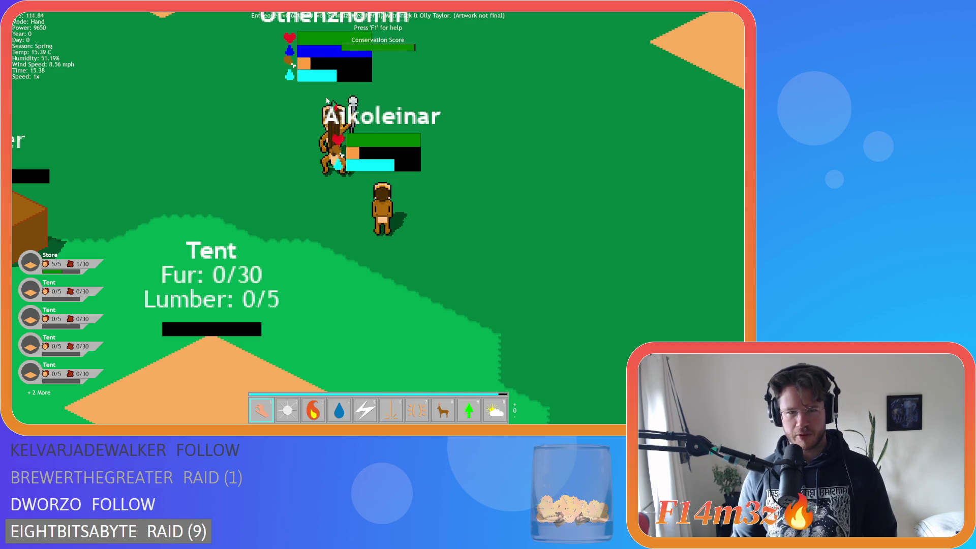
key(w)
key(d)
key(s)
key(a)
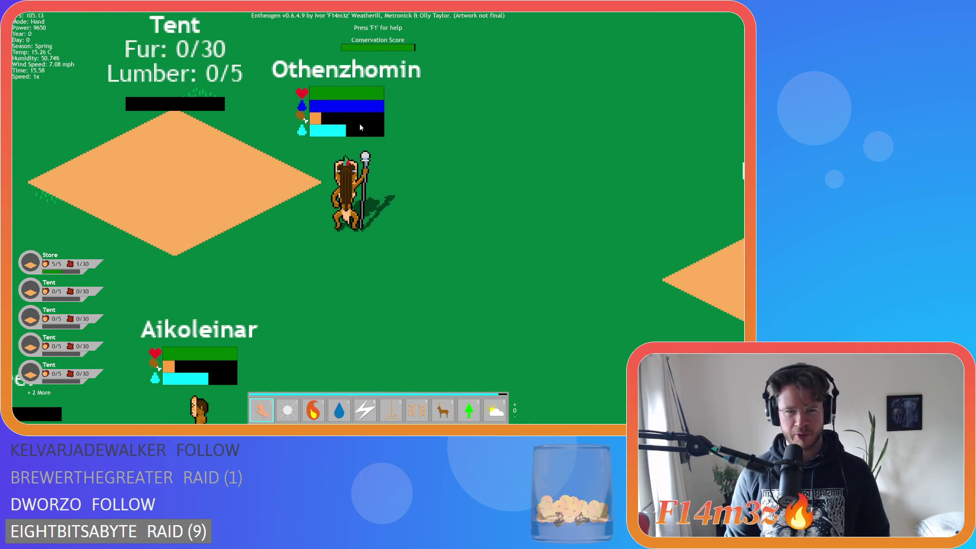
key(w)
Inspect a villager's tribe stats, then reopen and close the Tribe panel
click(269, 219)
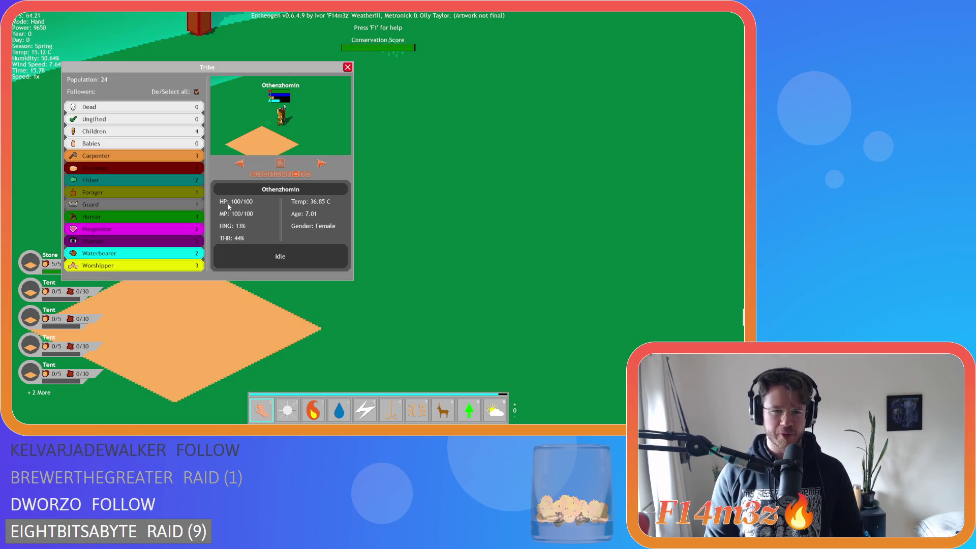
click(348, 67)
scroll(406, 206, up, 5)
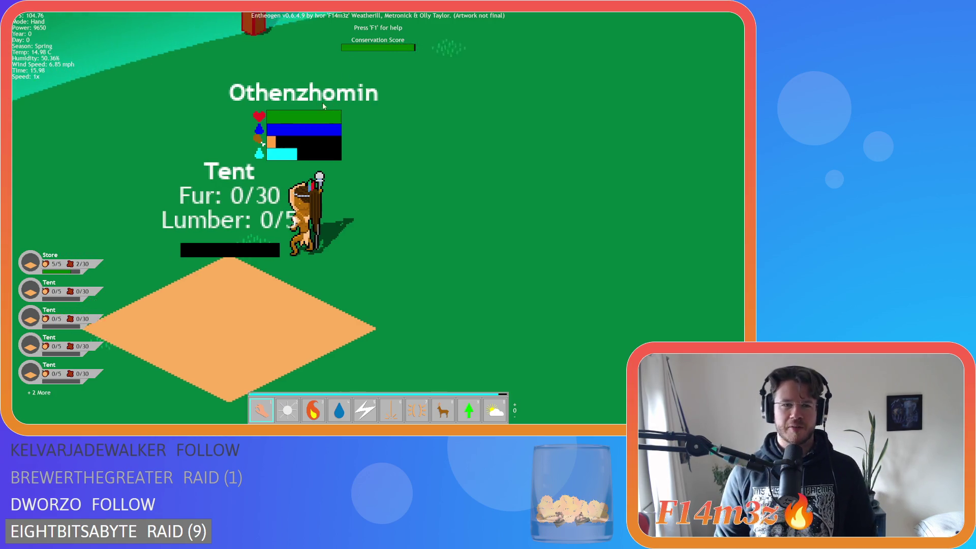
click(406, 206)
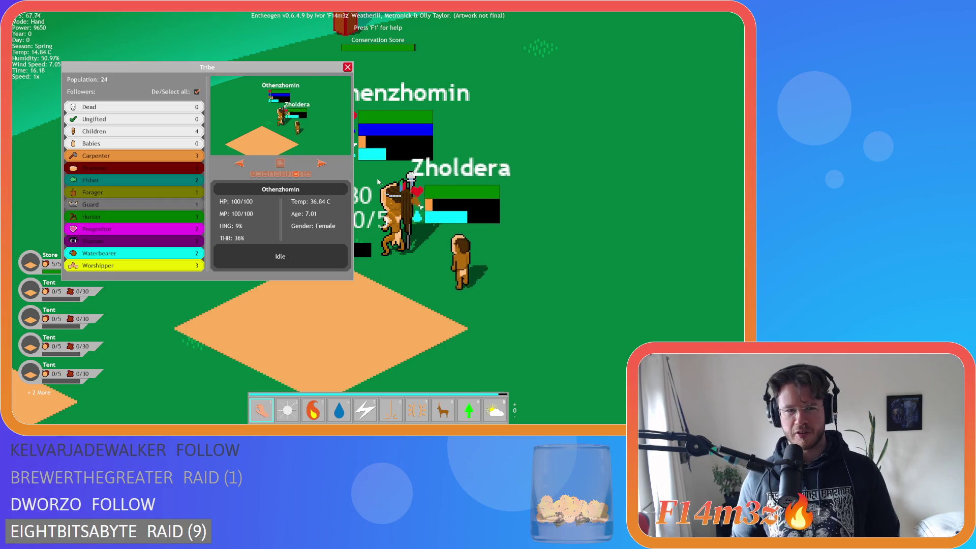
key(a)
key(w)
key(d)
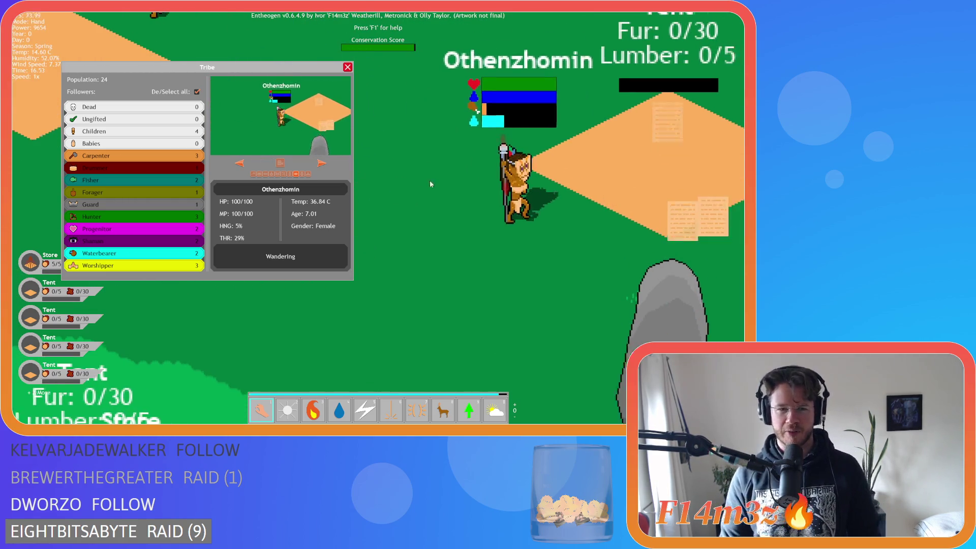
key(s)
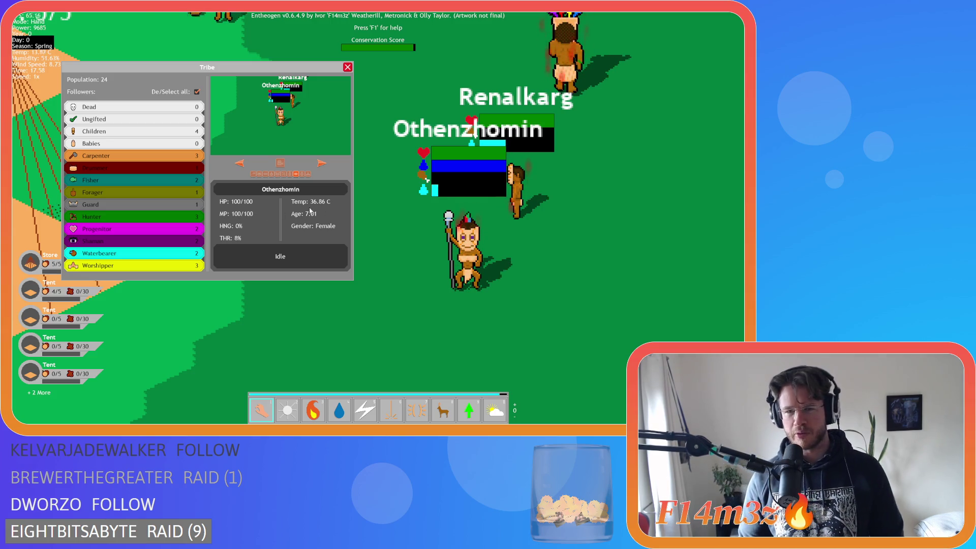
key(w)
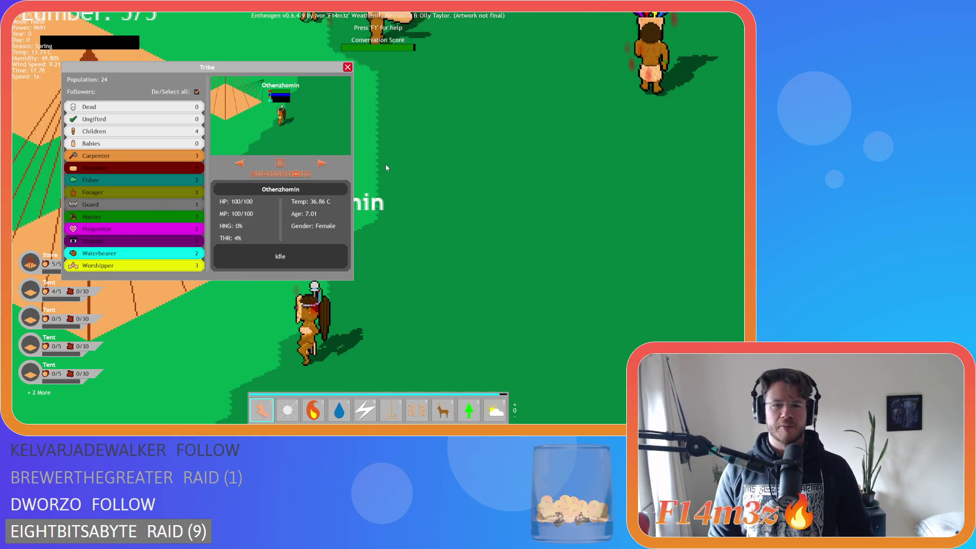
key(Escape)
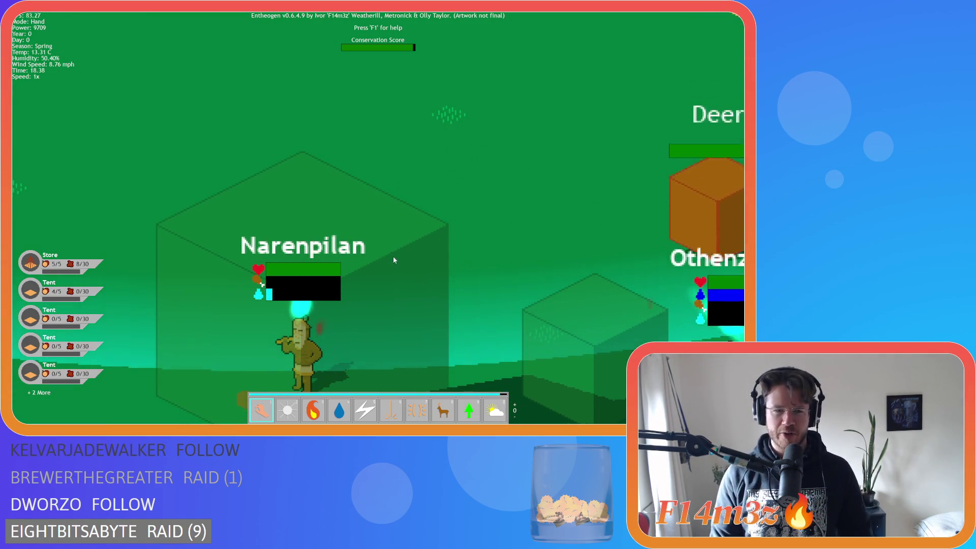
key(t)
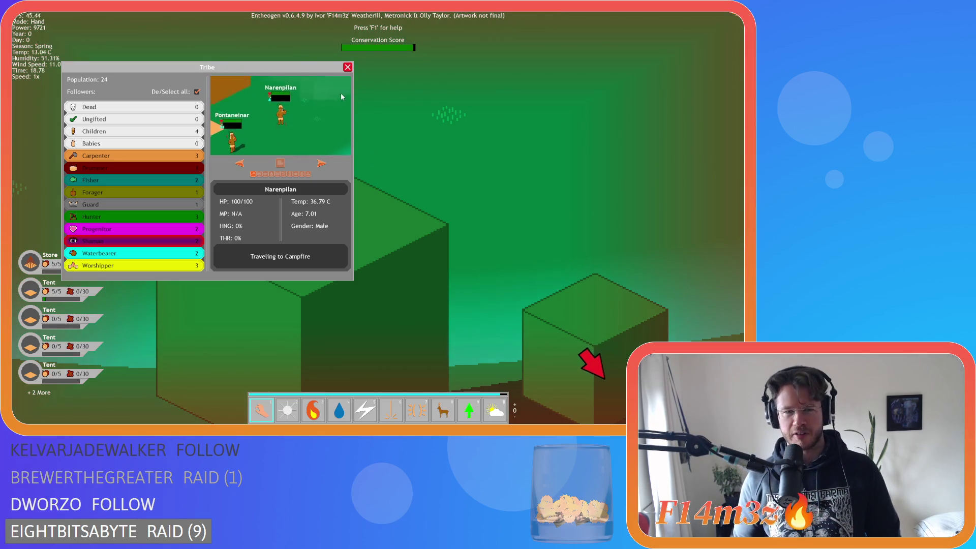
click(348, 68)
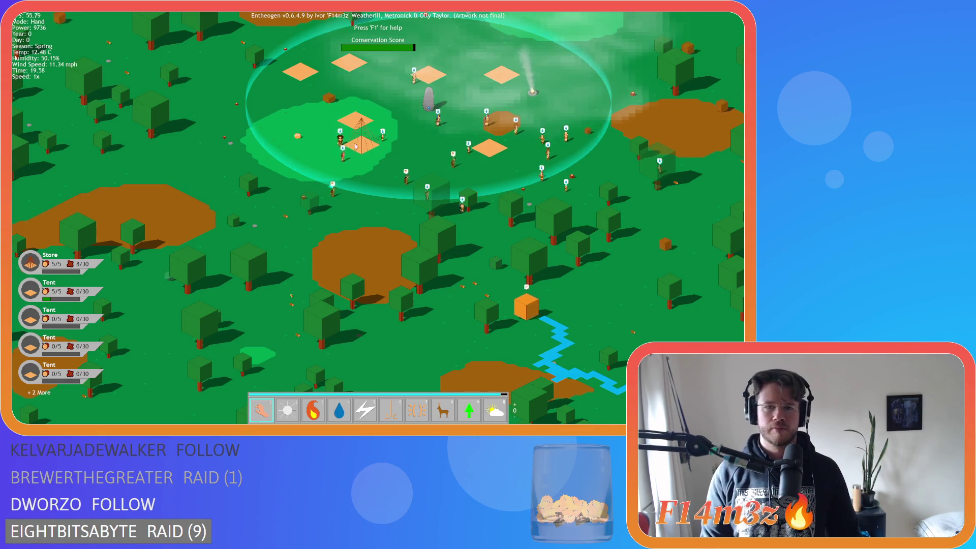
Pan across the camp, then quit Entheogen and confirm with Y
key(d)
scroll(400, 138, down, 5)
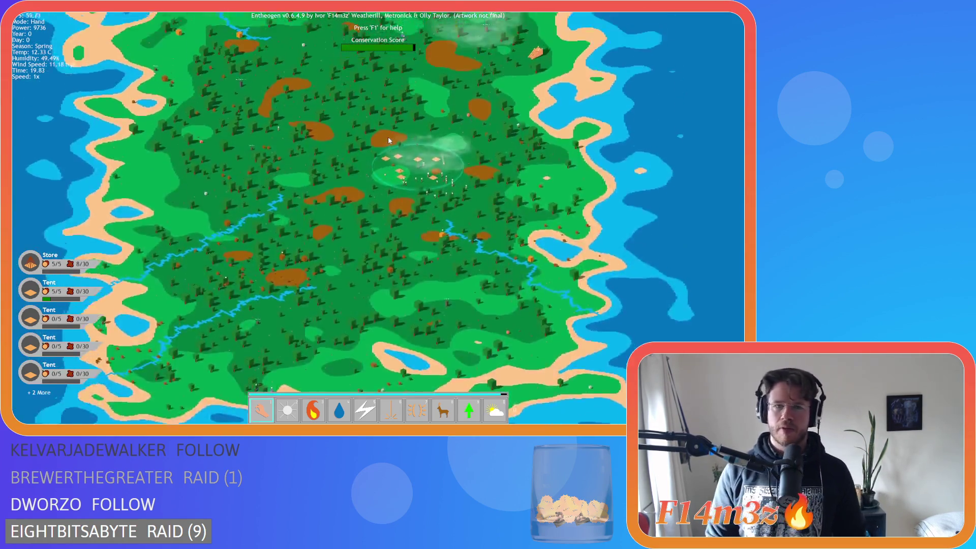
scroll(389, 136, up, 8)
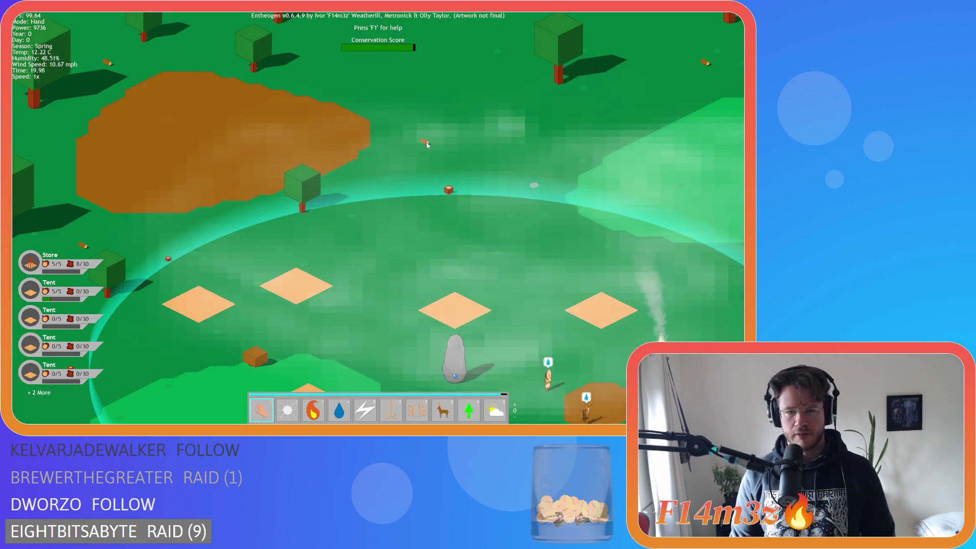
key(Escape)
key(y)
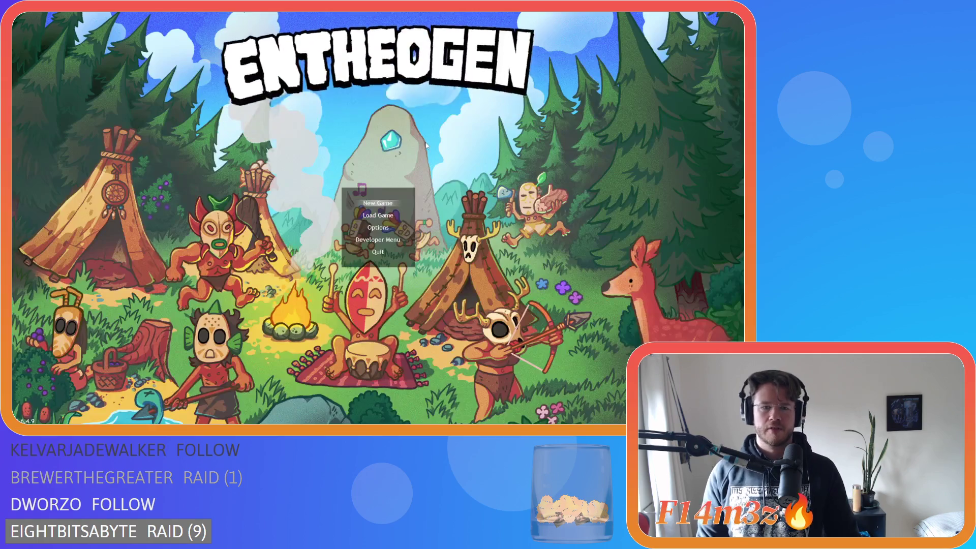
Close all GameMaker editor windows and build and run the game again
right_click(95, 273)
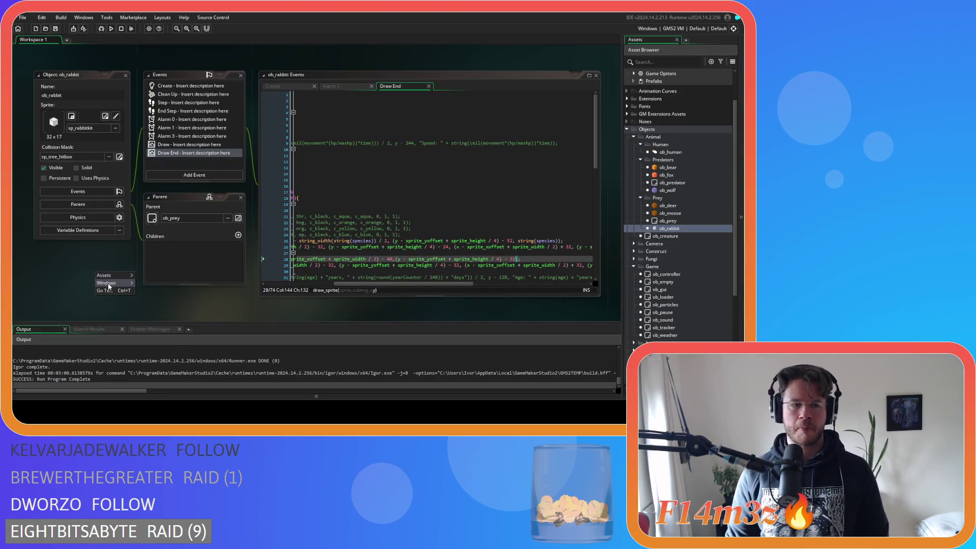
click(152, 339)
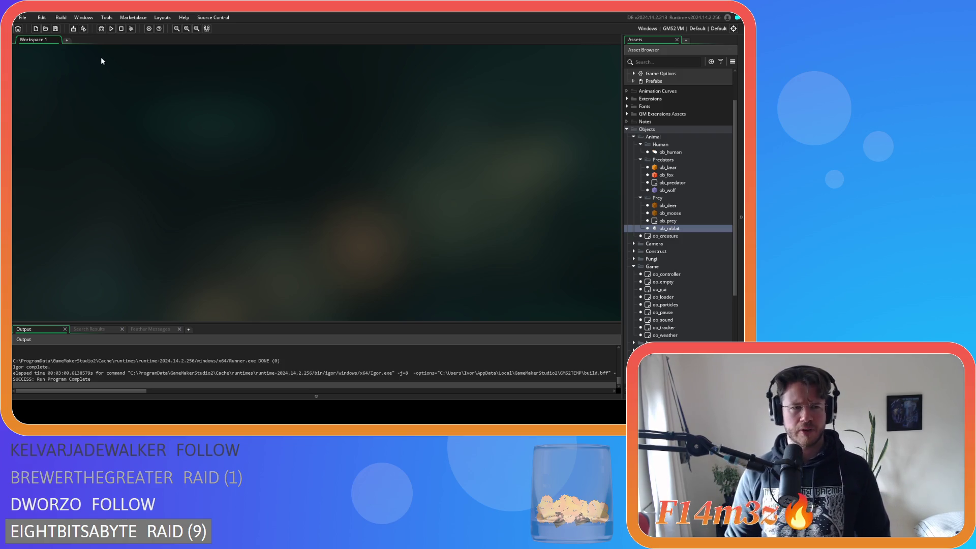
key(F5)
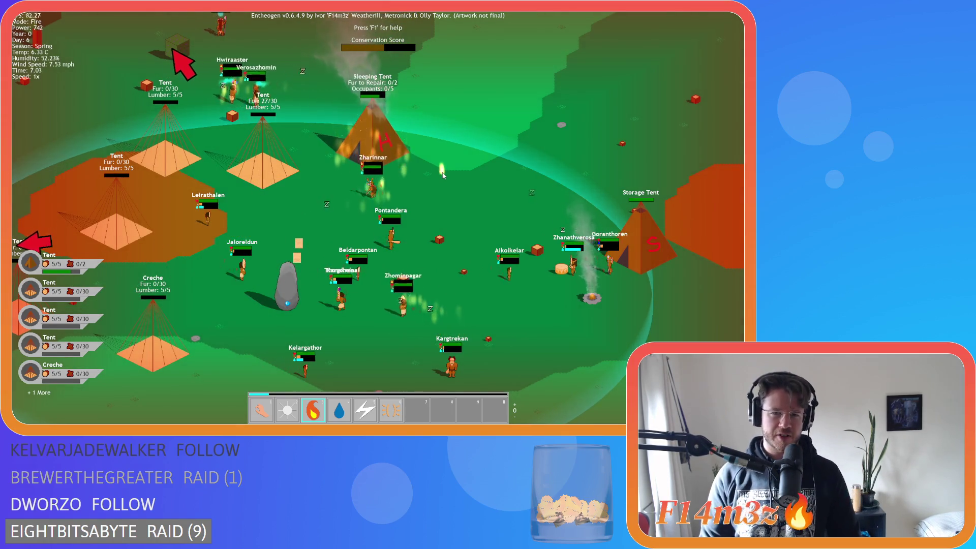
Pan around the burning camp, switch to Hand mode, and quit back to the title screen
key(w)
key(a)
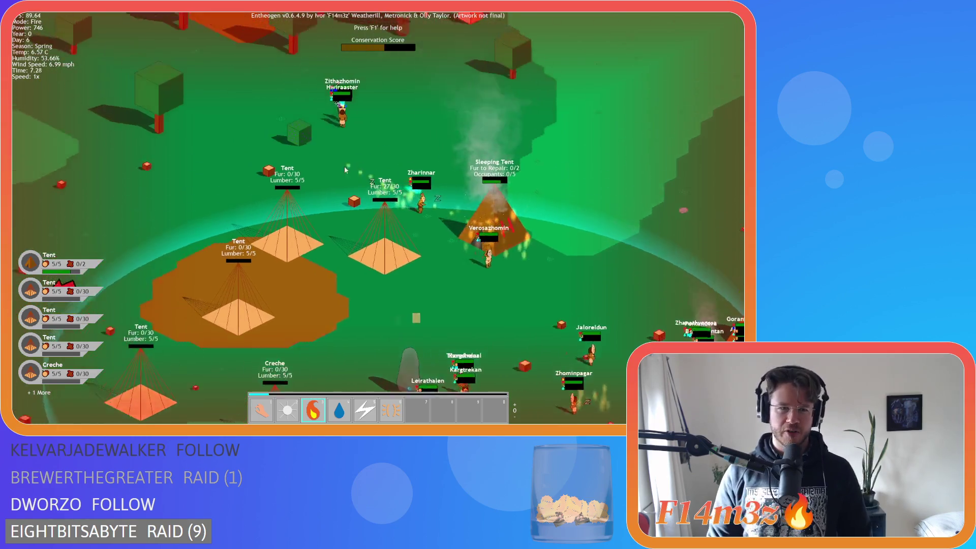
key(s)
key(a)
key(d)
key(1)
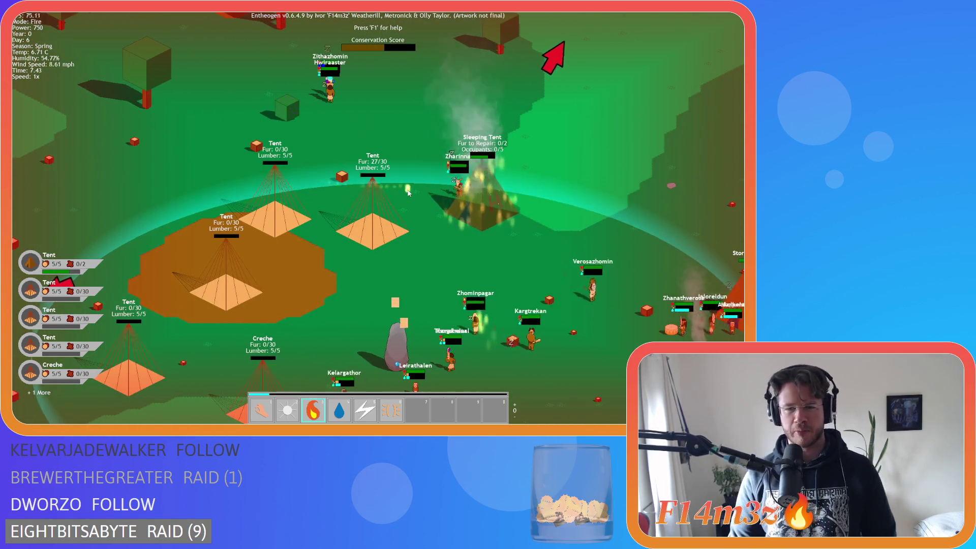
key(Escape)
key(Return)
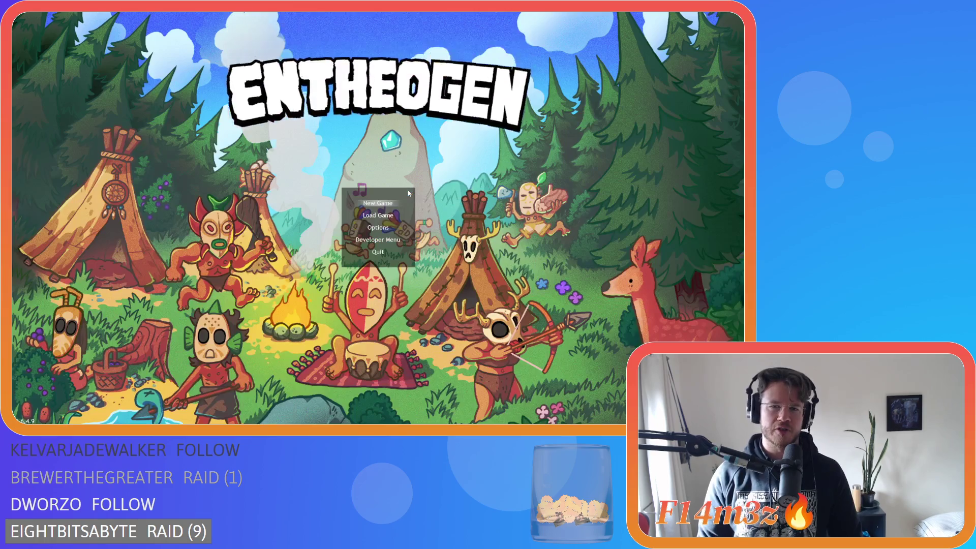
Close the game and collapse the Prey, Predators and Animal folders in the Asset Browser
key(alt+F4)
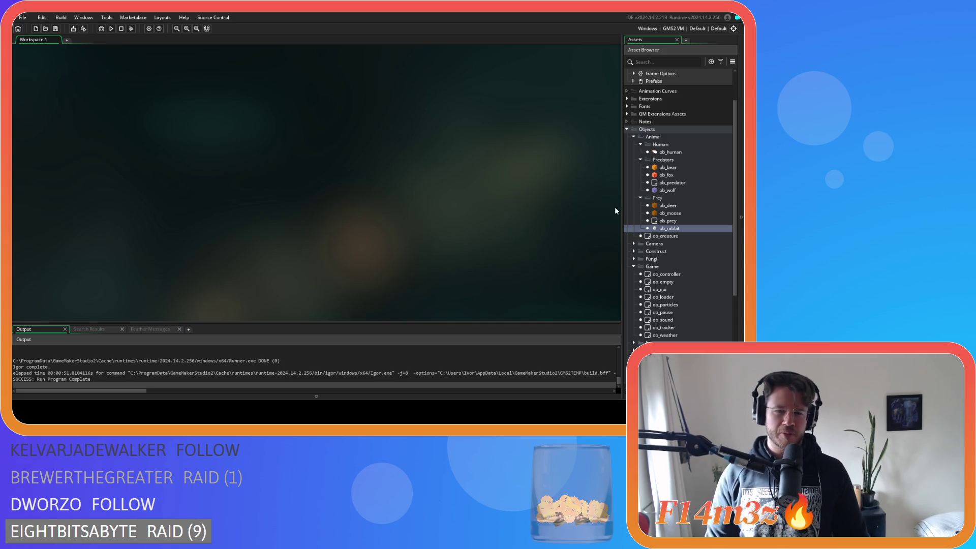
click(640, 199)
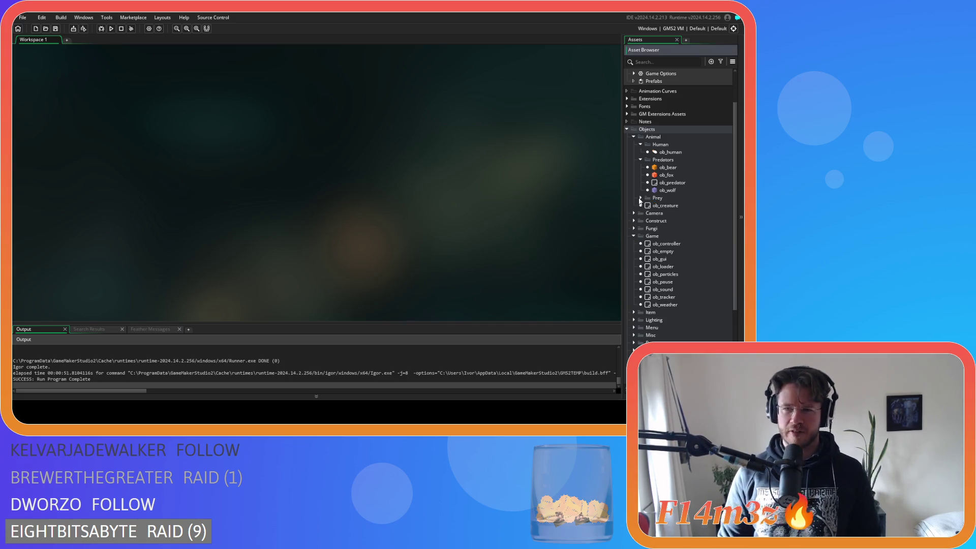
click(639, 159)
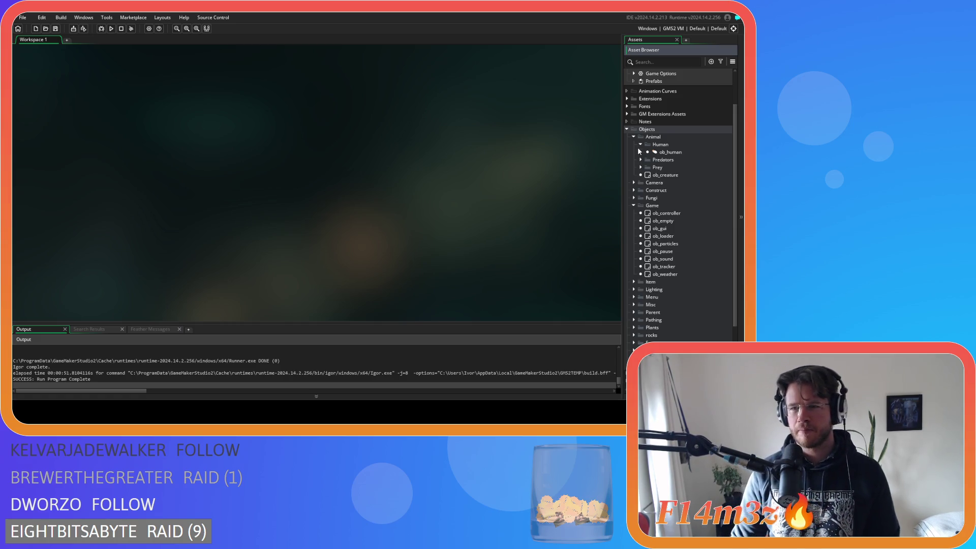
click(634, 136)
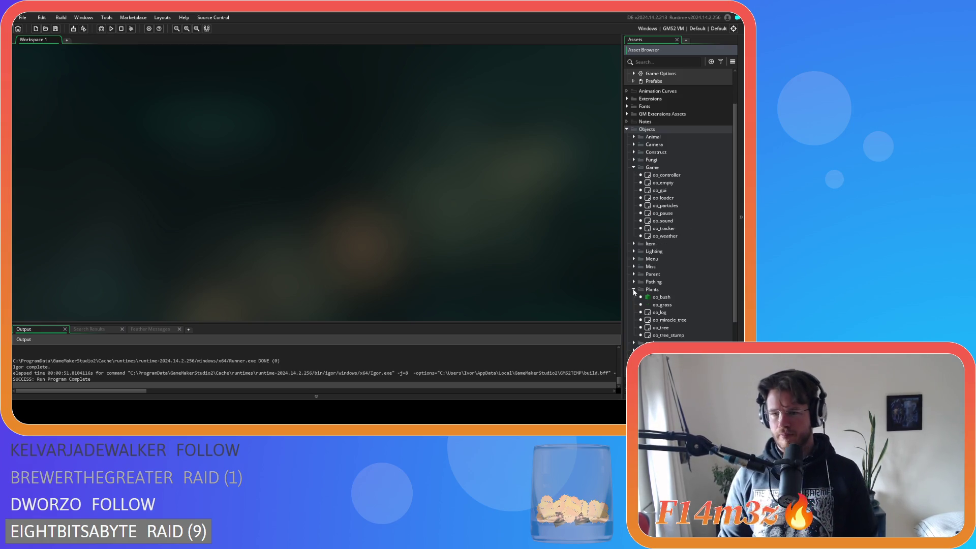
Open ob_bush from the Plants folder and expand Animal > Predators
scroll(636, 292, down, 2)
click(662, 249)
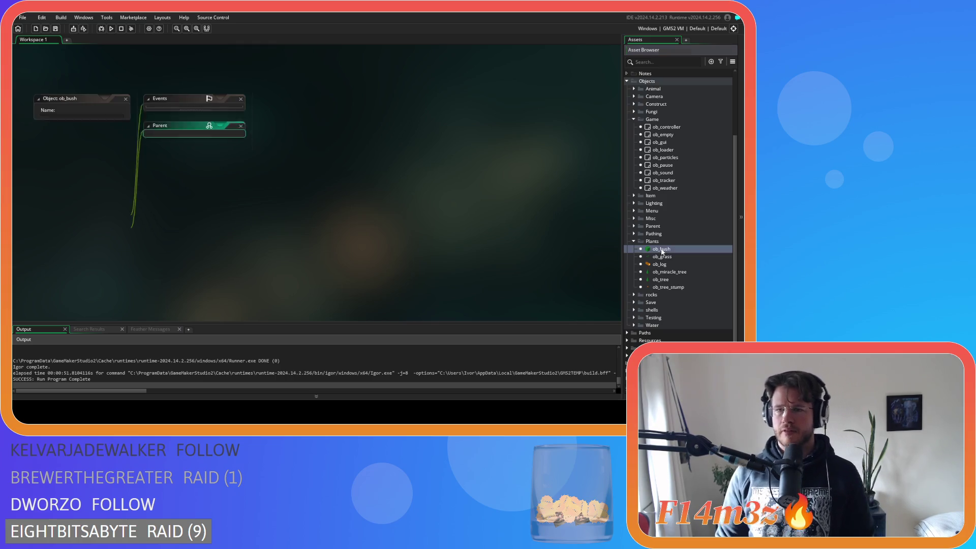
double_click(662, 249)
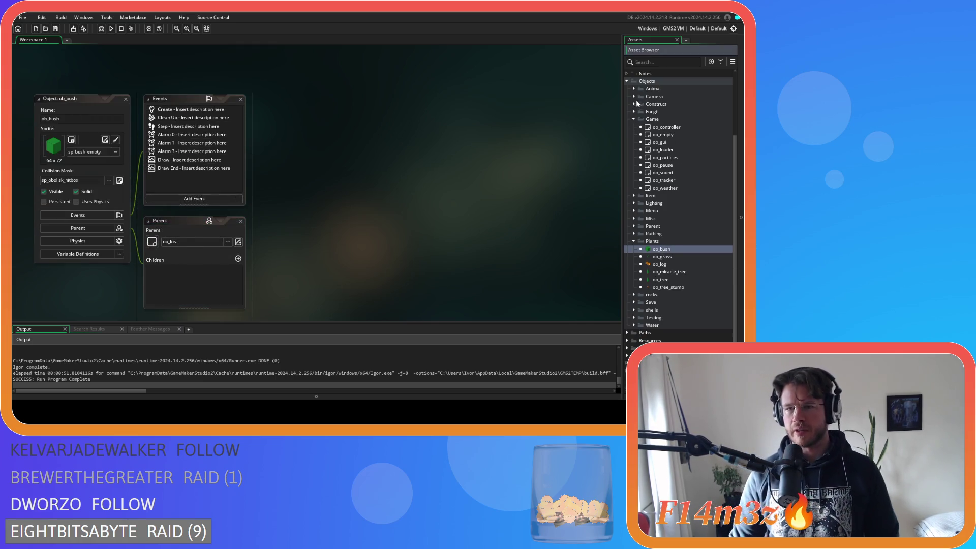
click(634, 89)
click(641, 104)
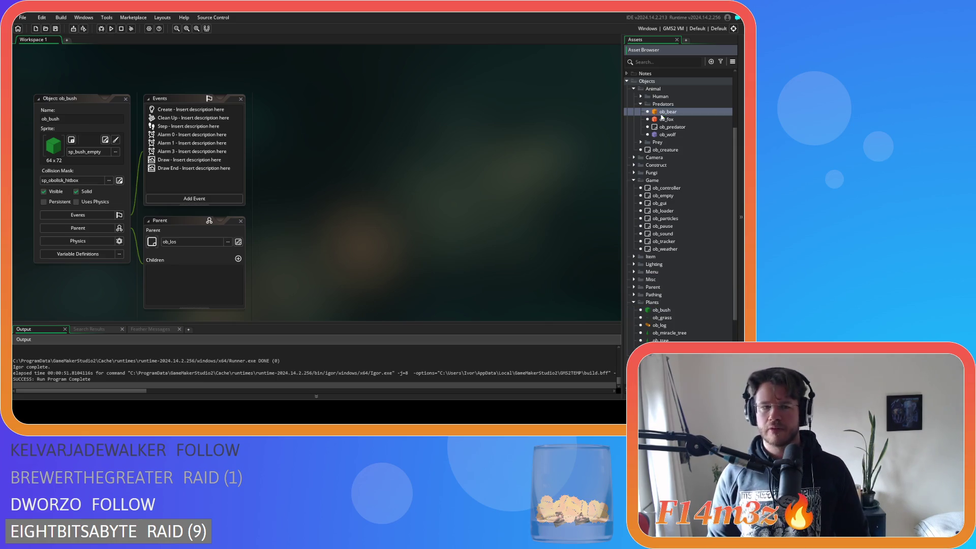
Copy the extinguish-bar line 40 from ob_bear's Draw End code
double_click(666, 112)
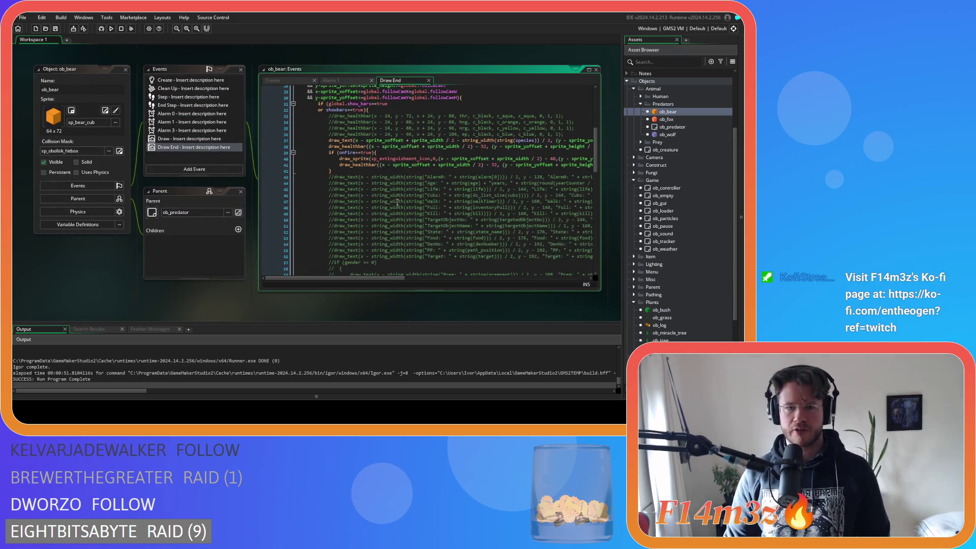
drag(529, 158, 621, 158)
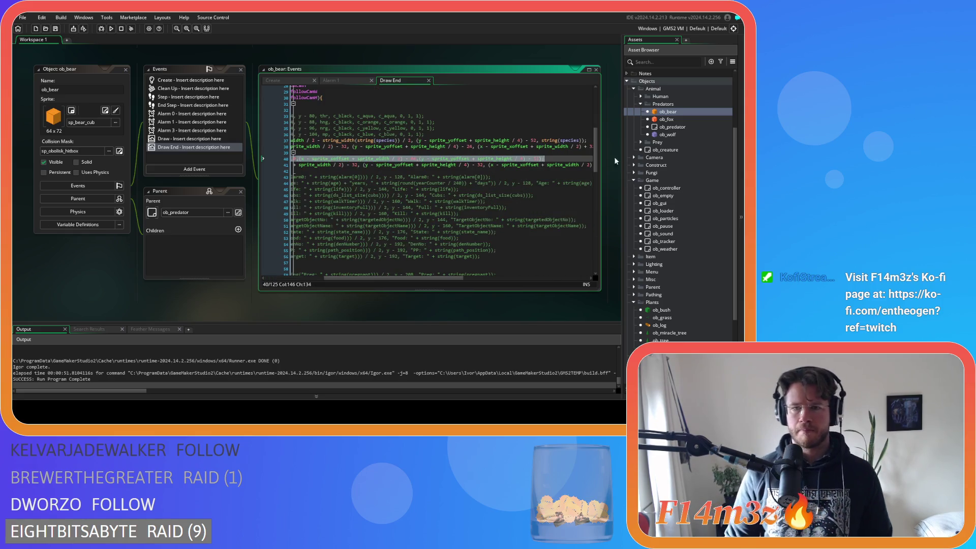
right_click(518, 162)
click(530, 173)
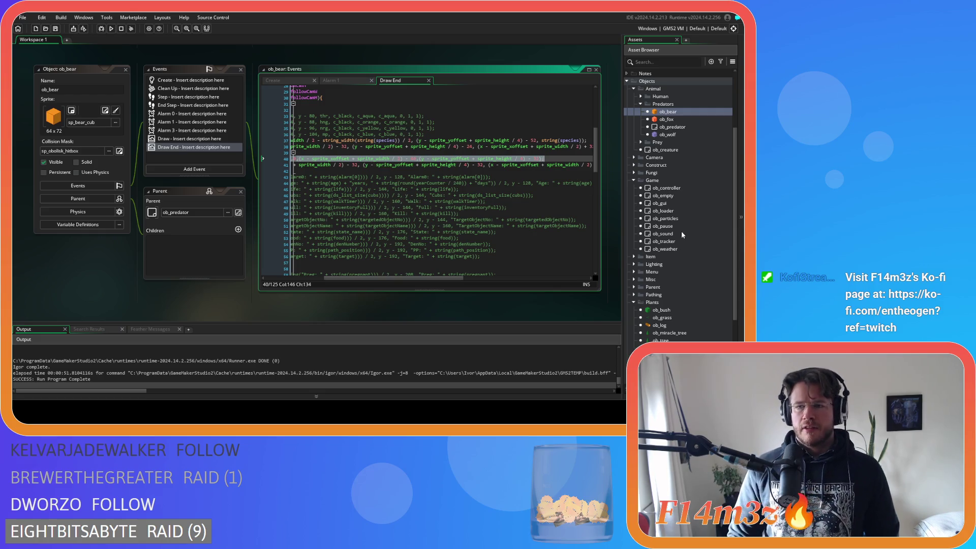
Close the ob_bear editor and reopen ob_bush's event list
click(126, 70)
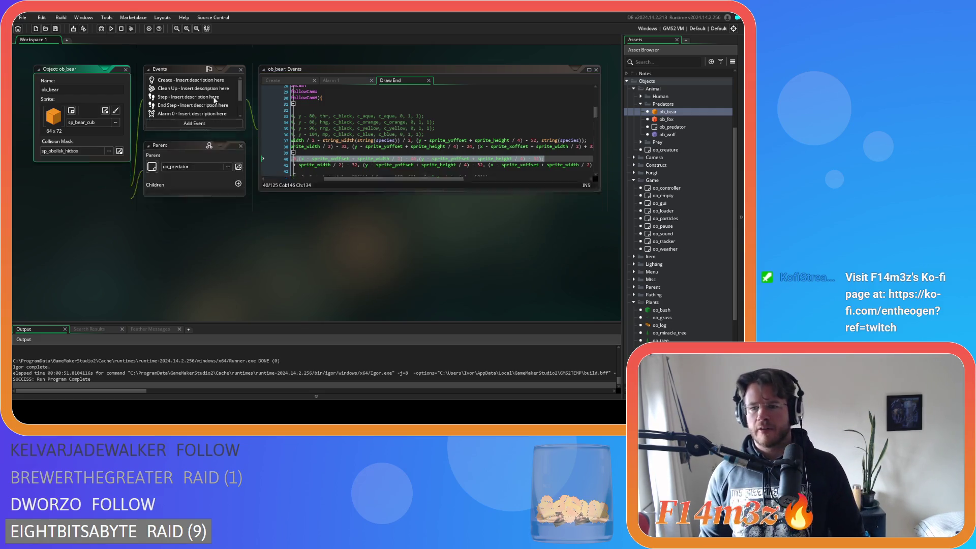
double_click(656, 309)
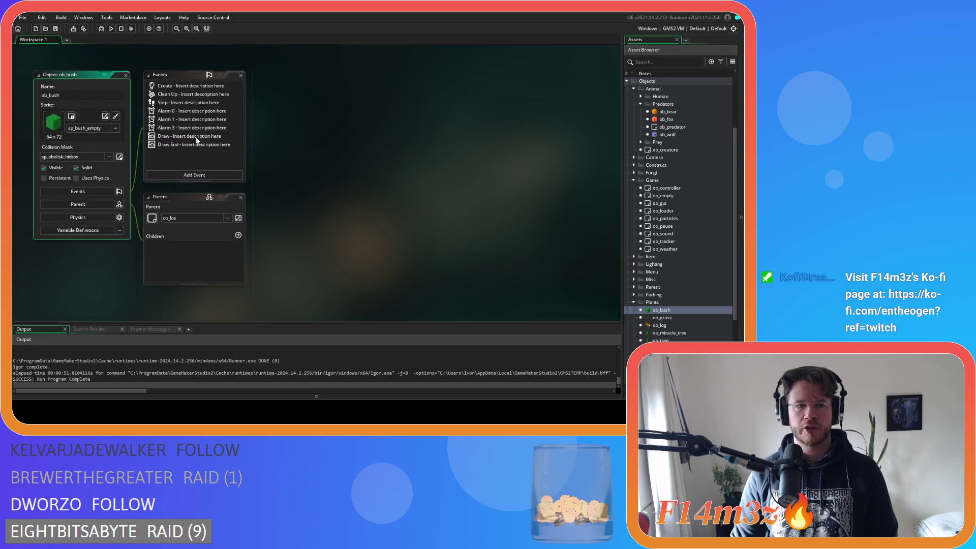
click(157, 151)
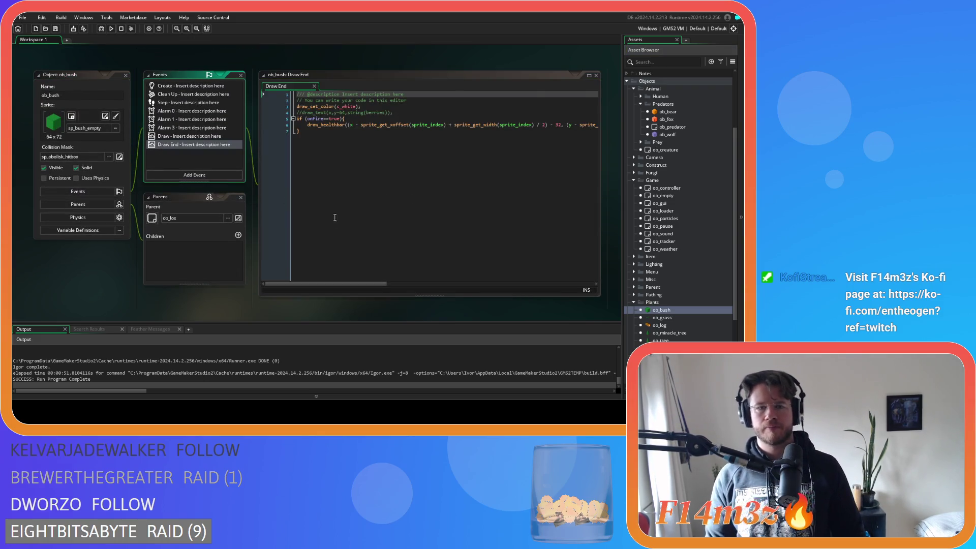
Paste the bear's extinguish-bar line as line 6 of ob_bush's Draw End code
click(375, 285)
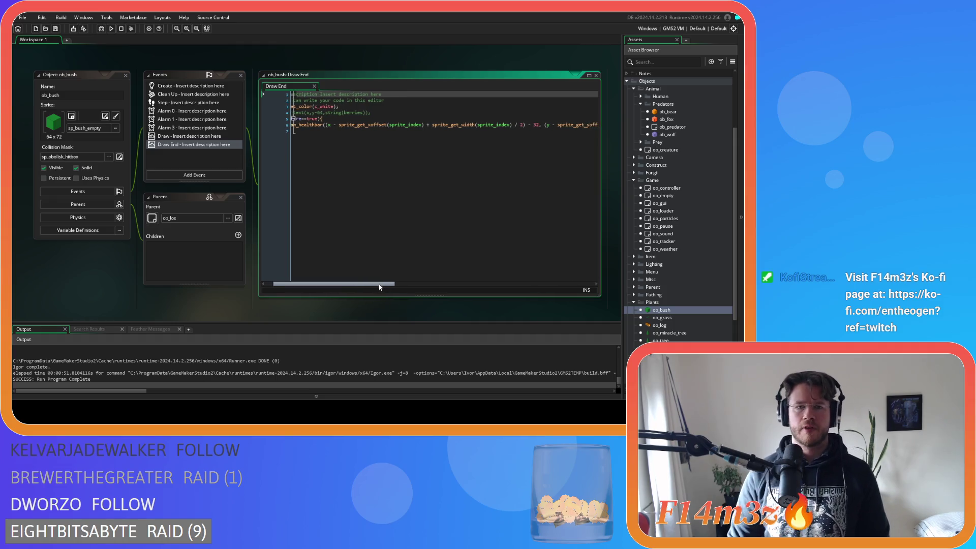
click(346, 119)
key(ctrl+v)
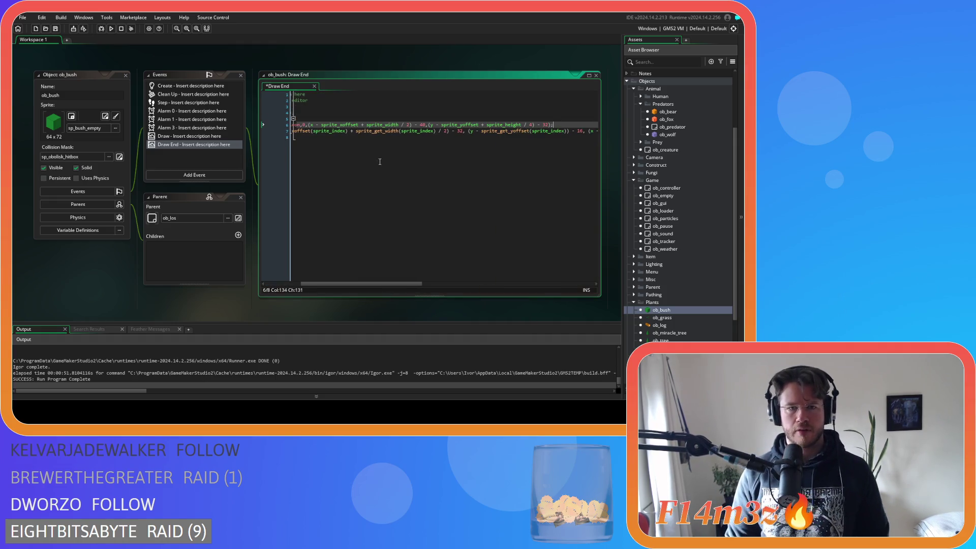
Remove the '+ sprite_height / 4' offset from the pasted line's y coordinate
mouse_move(373, 285)
mouse_down()
mouse_move(408, 279)
mouse_move(338, 273)
mouse_move(407, 278)
mouse_move(392, 275)
mouse_up()
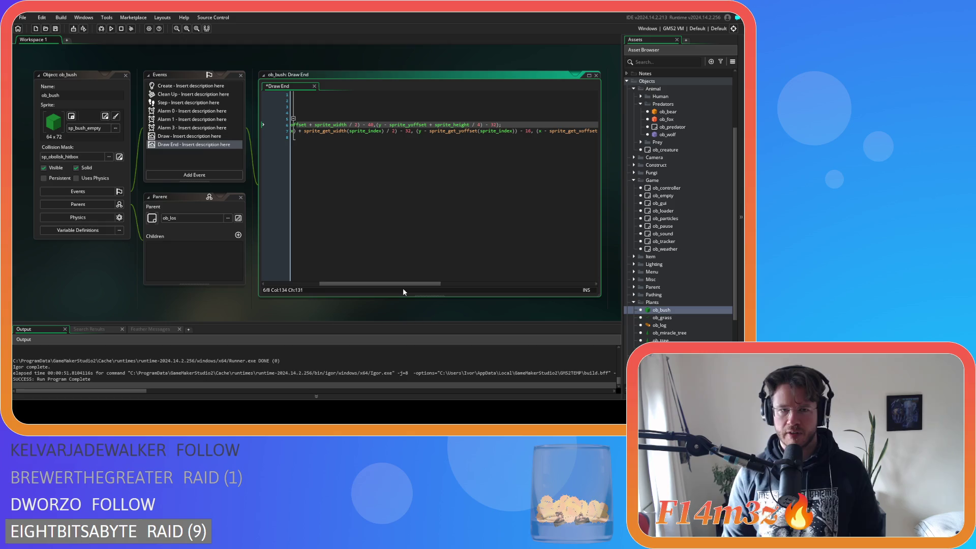
drag(410, 284, 552, 275)
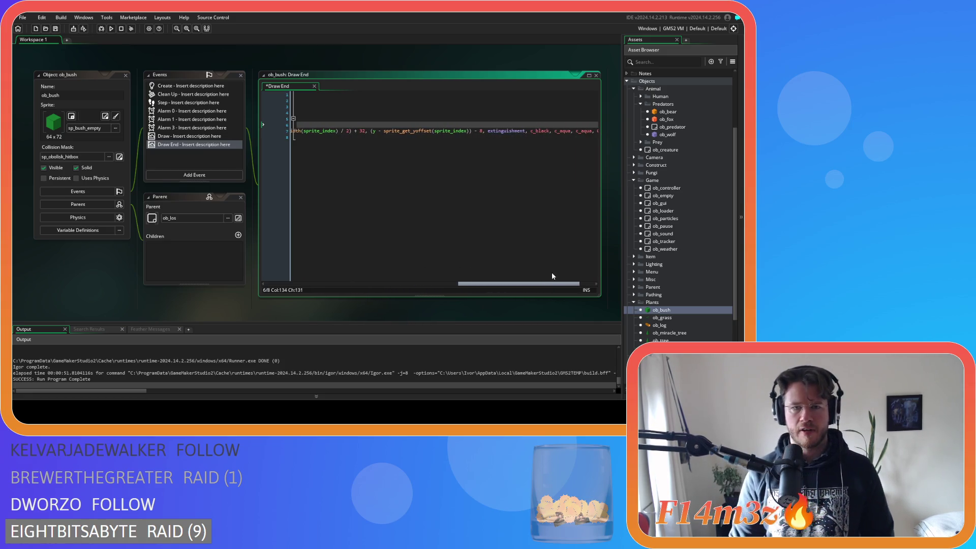
mouse_move(553, 276)
mouse_down()
mouse_move(375, 259)
mouse_move(441, 252)
mouse_move(366, 255)
mouse_move(448, 252)
mouse_move(419, 252)
mouse_up()
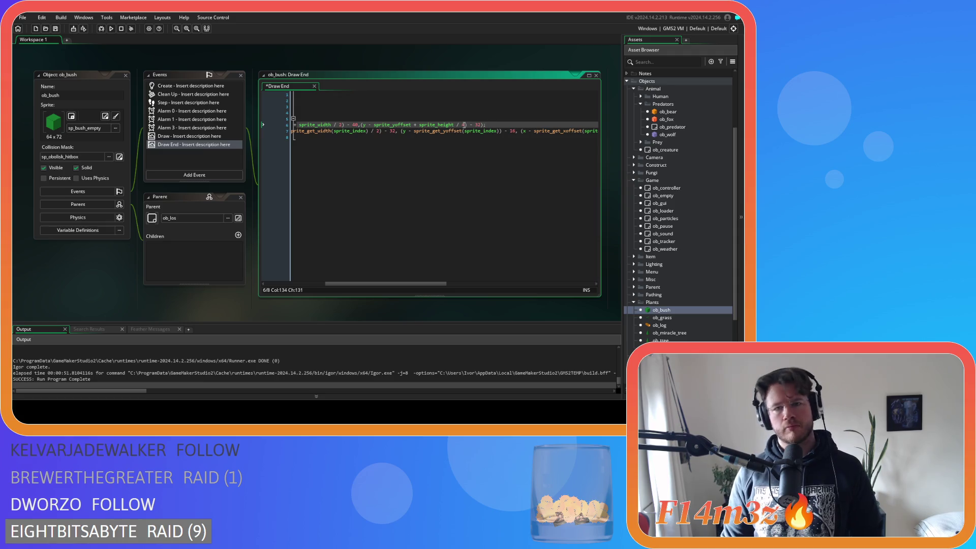
drag(464, 124, 412, 128)
key(BackSpace)
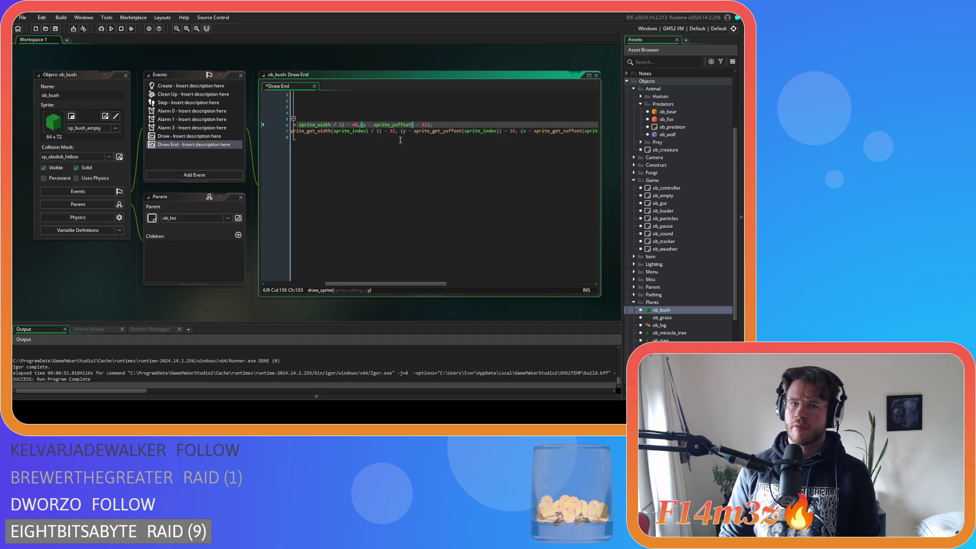
Delete the stray opening bracket before y on the icon drawing line
click(365, 125)
key(BackSpace)
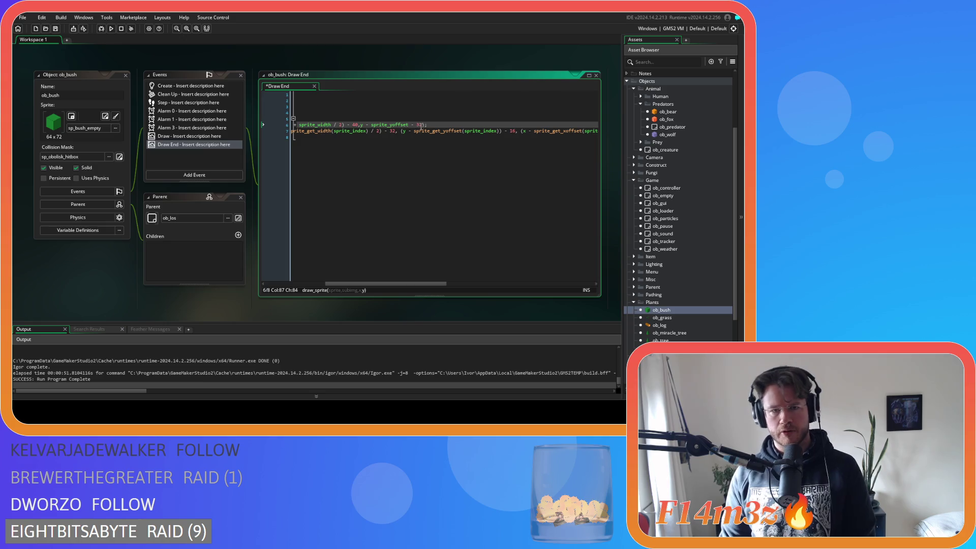
mouse_move(374, 284)
mouse_down()
mouse_move(325, 282)
mouse_move(399, 285)
mouse_move(348, 273)
mouse_up()
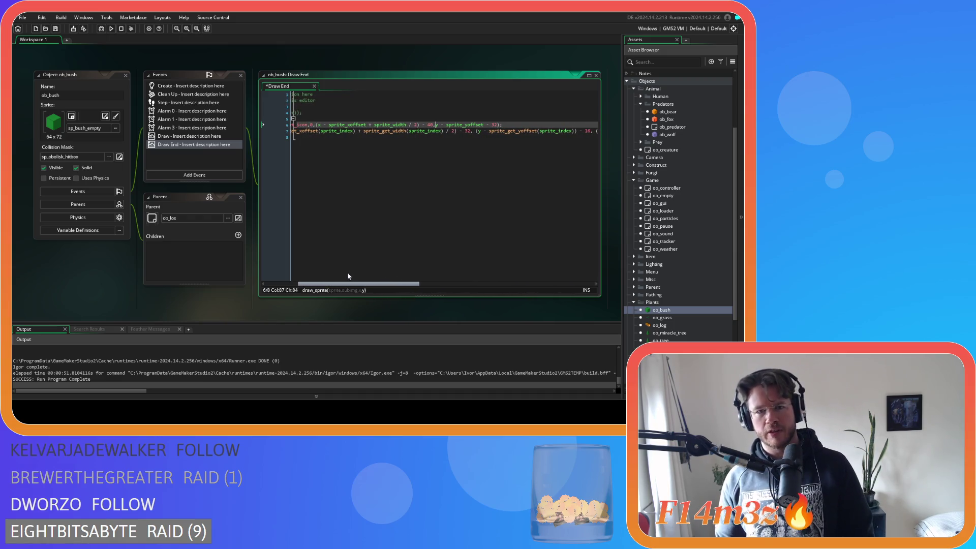
mouse_move(347, 276)
mouse_down()
mouse_move(359, 275)
mouse_move(327, 268)
mouse_up()
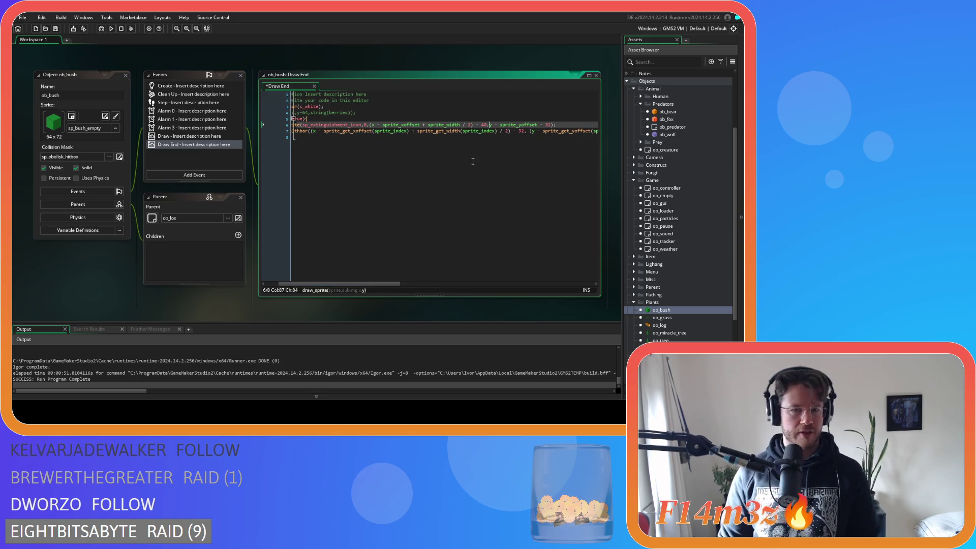
Try adjusting the icon's vertical offset, revert it to the saved code, and open ob_miracle_tree
click(518, 131)
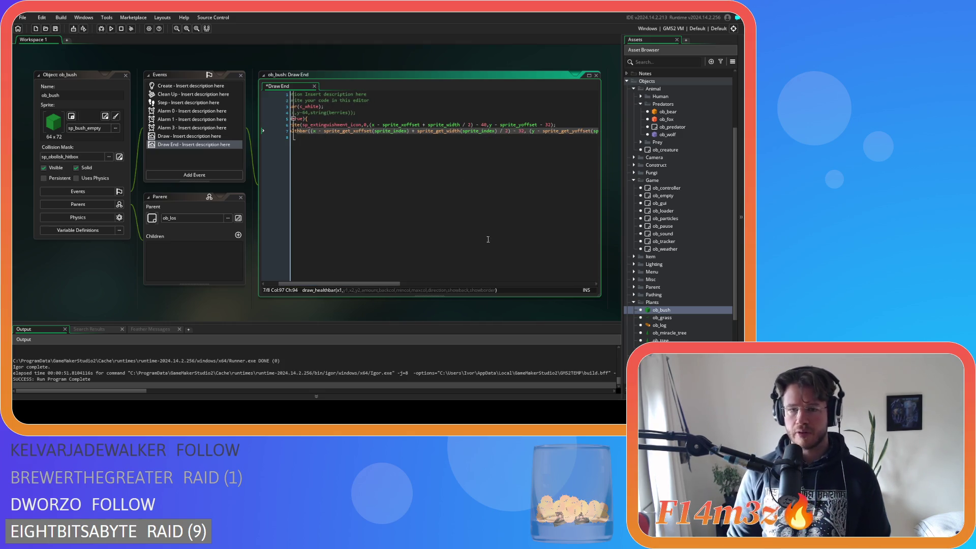
drag(362, 286, 366, 287)
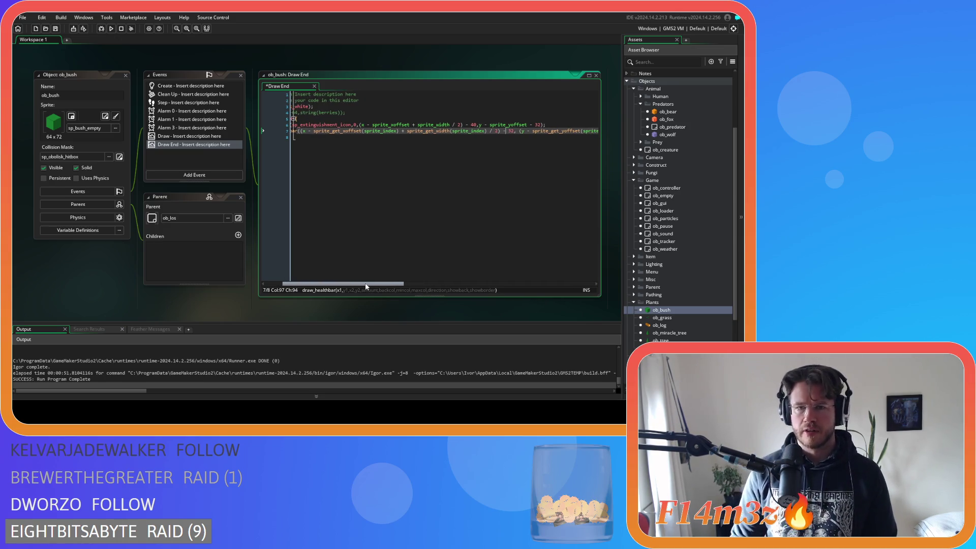
click(471, 126)
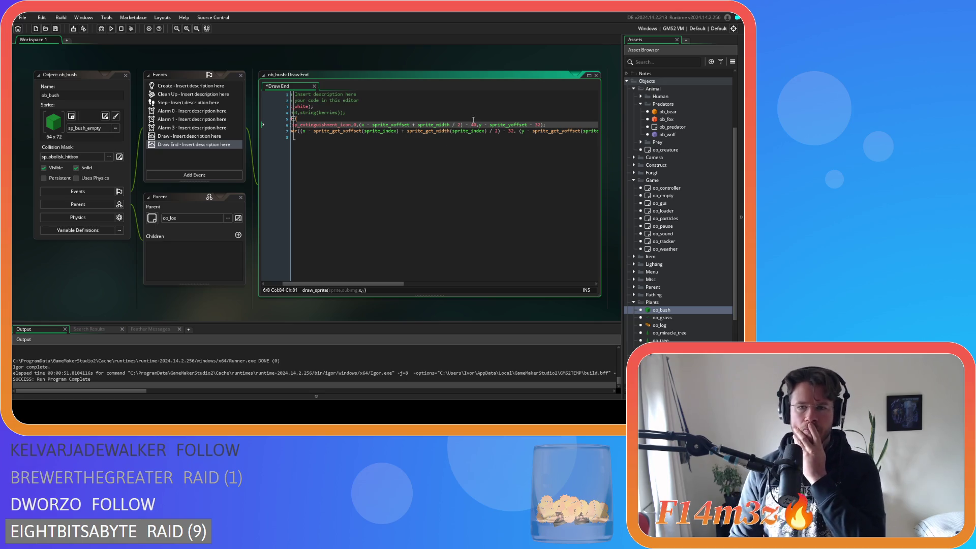
mouse_move(327, 125)
text(4)
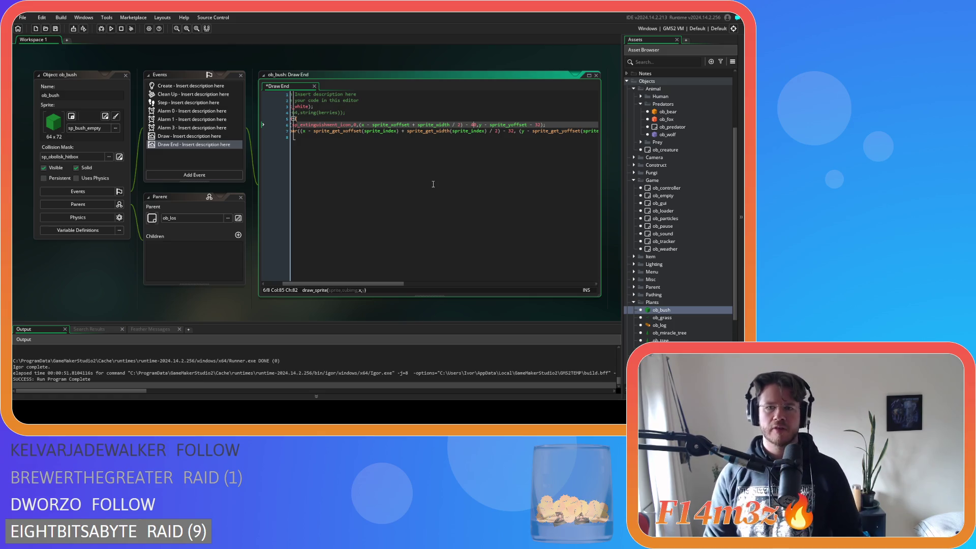
key(ctrl+z)
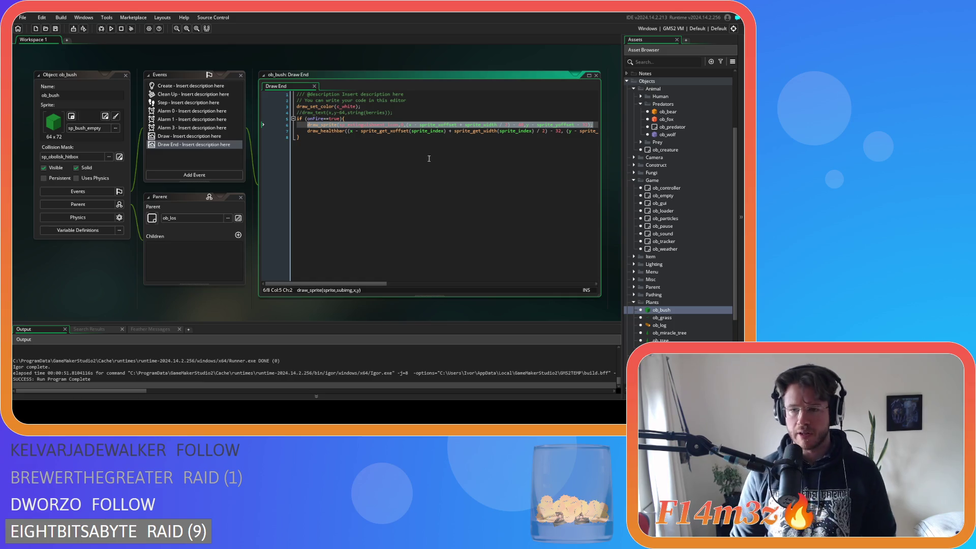
double_click(669, 334)
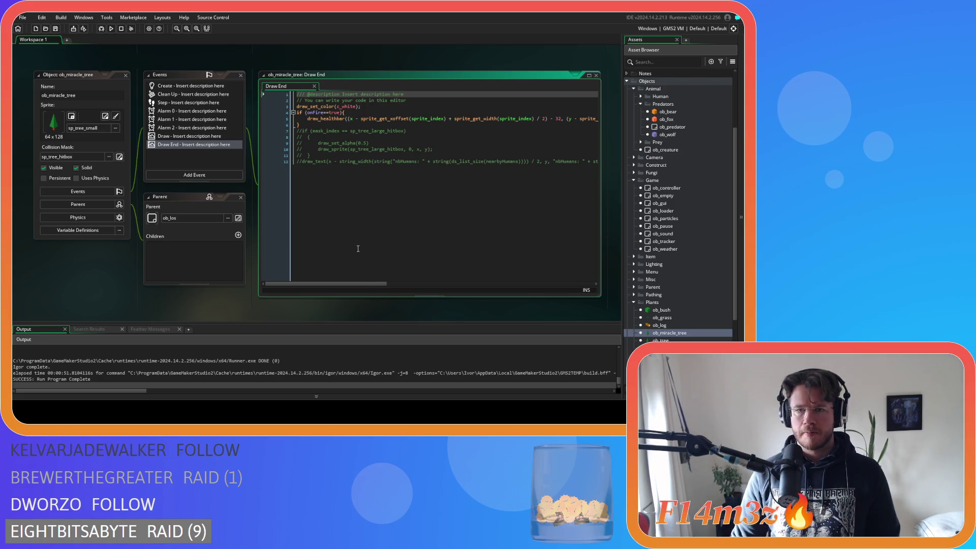
Paste the extinguishment icon line below the onFire check in ob_miracle_tree's Draw End and save
mouse_move(364, 283)
mouse_down()
mouse_move(435, 285)
mouse_move(359, 284)
mouse_up()
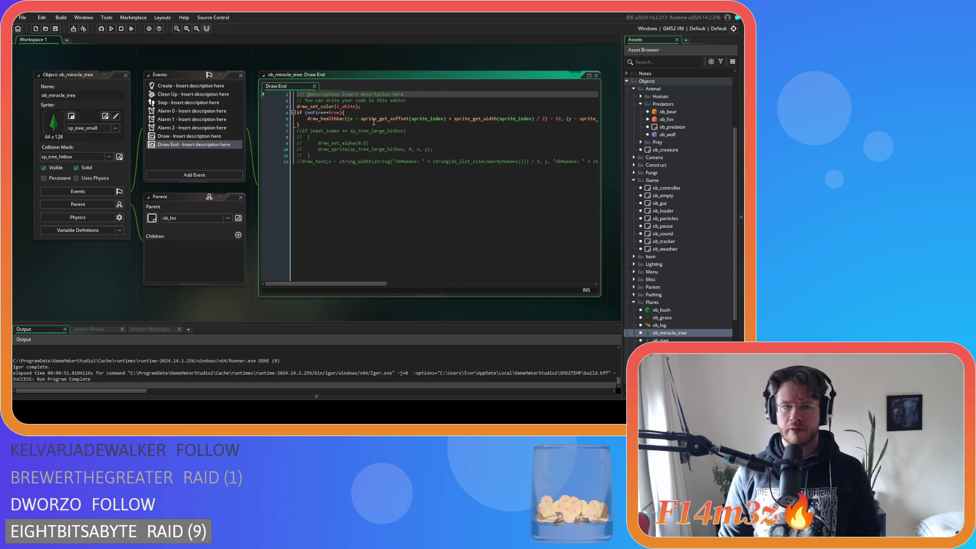
click(358, 112)
key(Return)
key(ctrl+v)
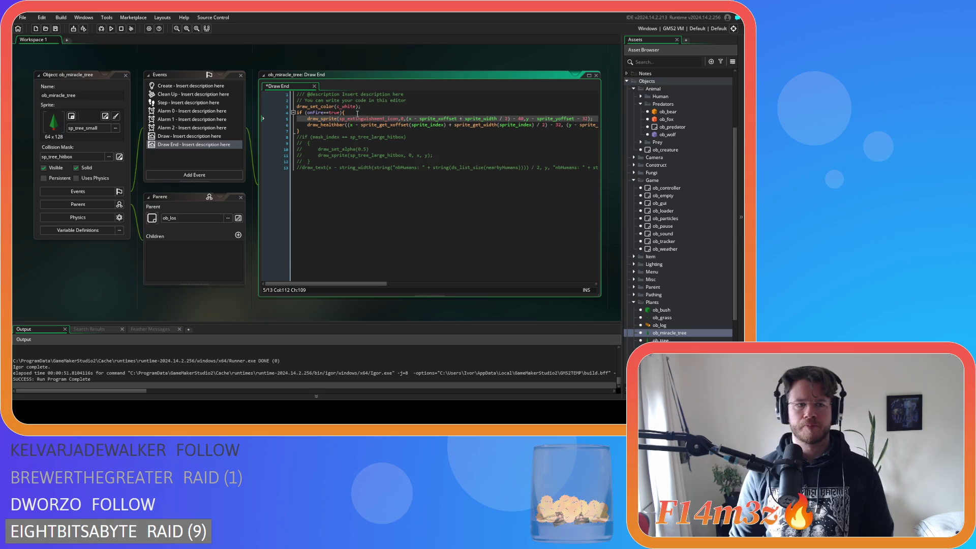
key(ctrl+s)
Add the same icon line to ob_tree's Draw End, save, and run the game
double_click(660, 338)
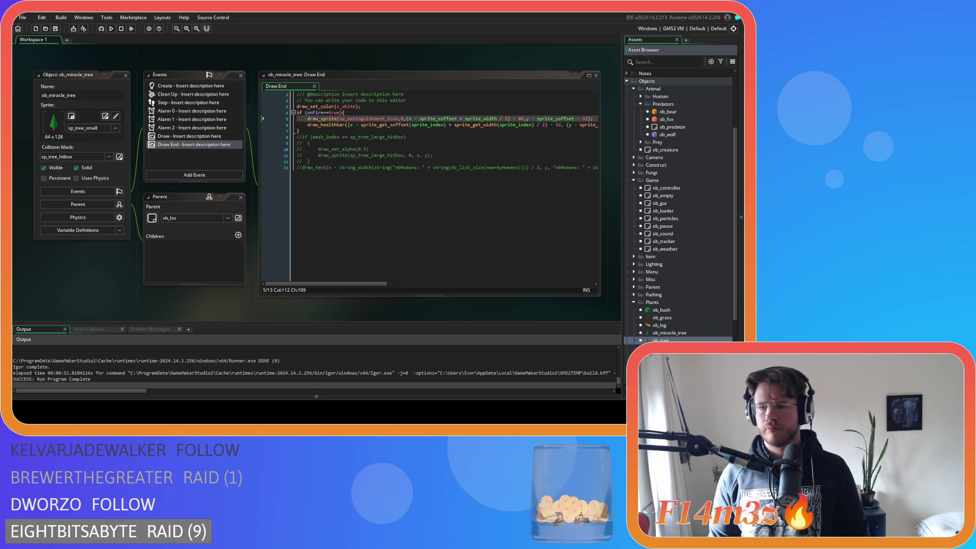
click(375, 112)
key(Return)
key(ctrl+v)
key(ctrl+s)
key(F5)
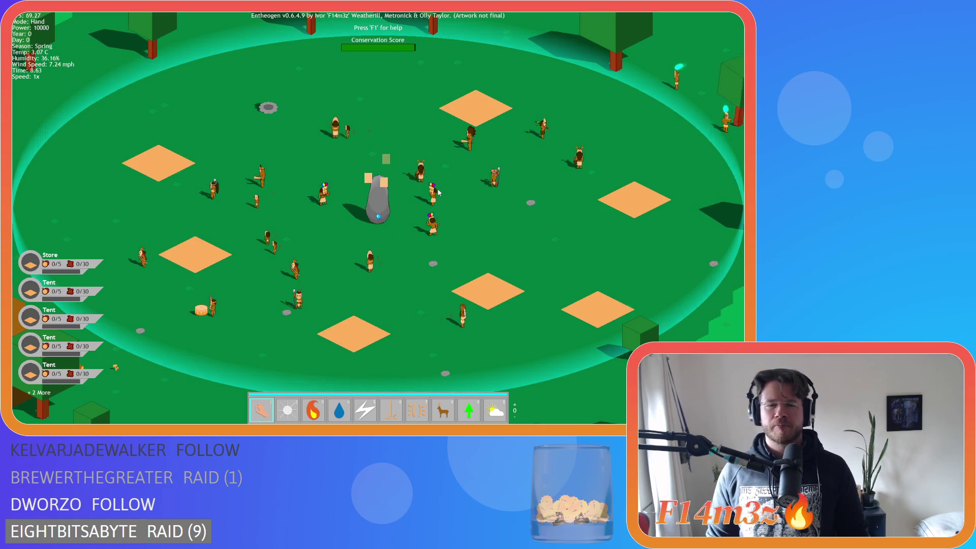
key(s)
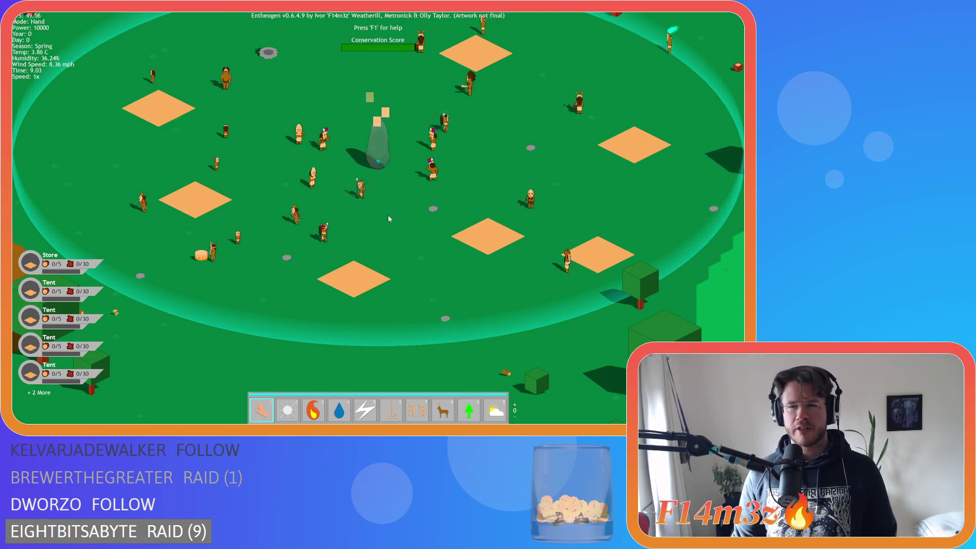
Zoom and pan around the village, switching between deer herding, fire and hand powers
scroll(388, 215, down, 3)
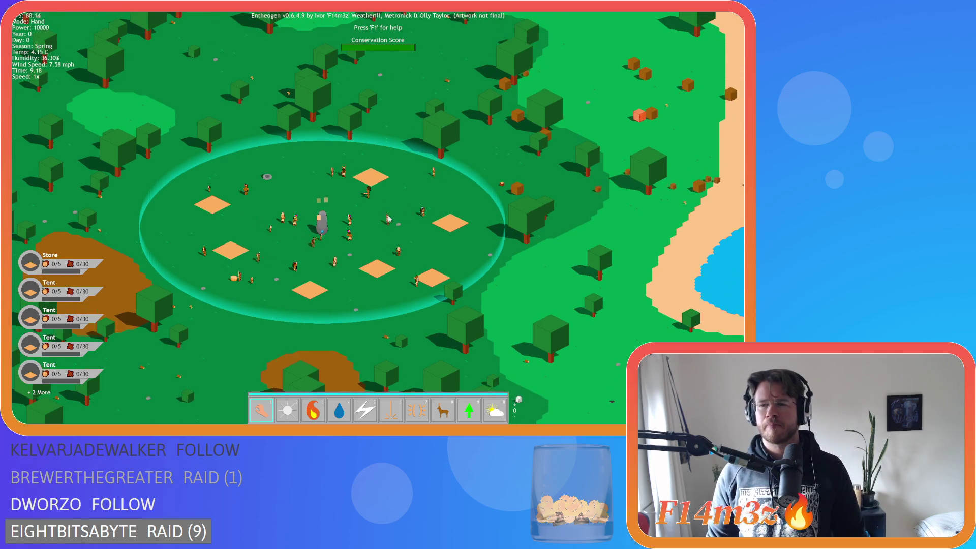
scroll(389, 214, up, 1)
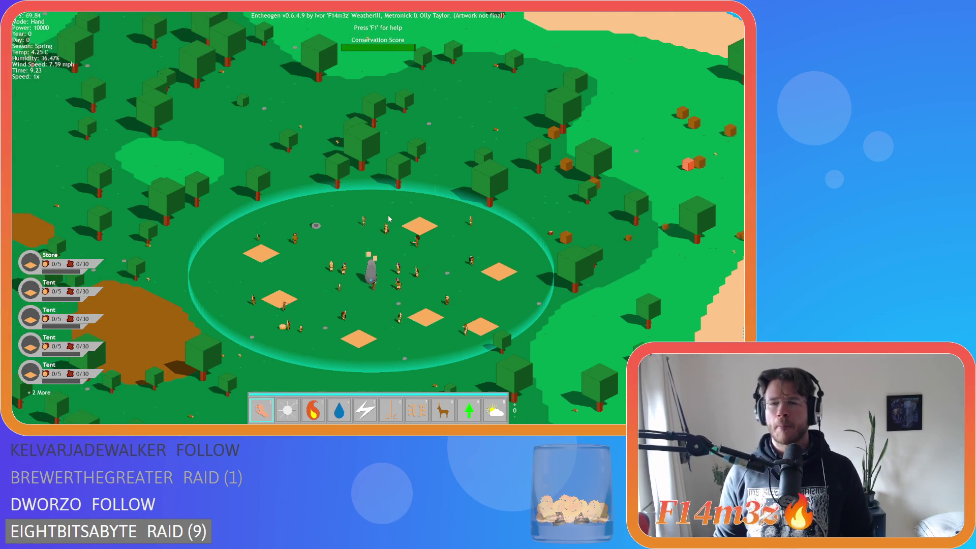
scroll(408, 237, up, 2)
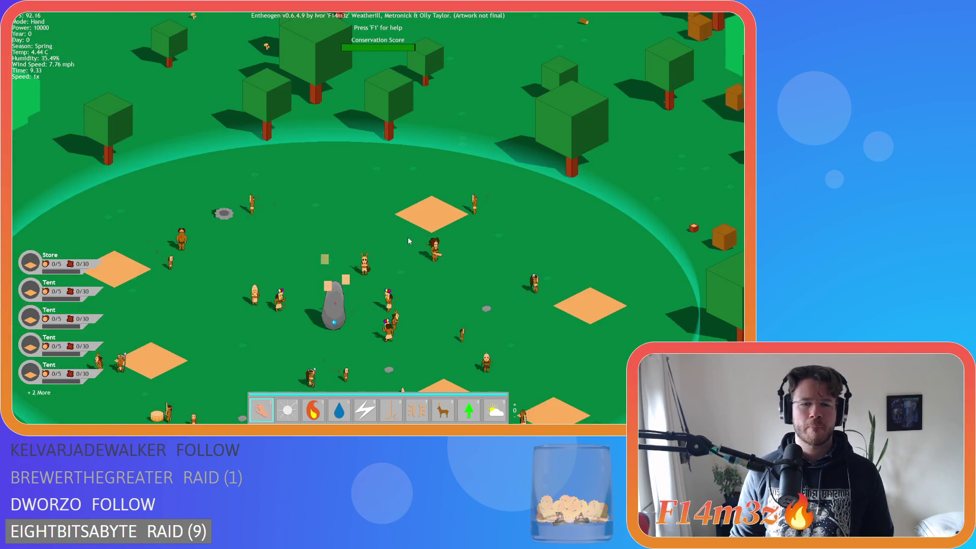
scroll(408, 237, down, 3)
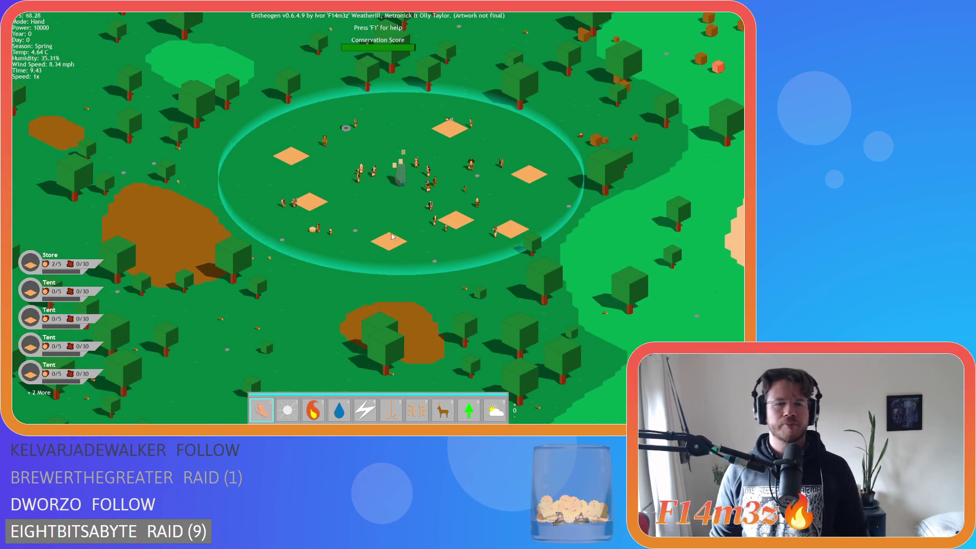
scroll(412, 248, up, 2)
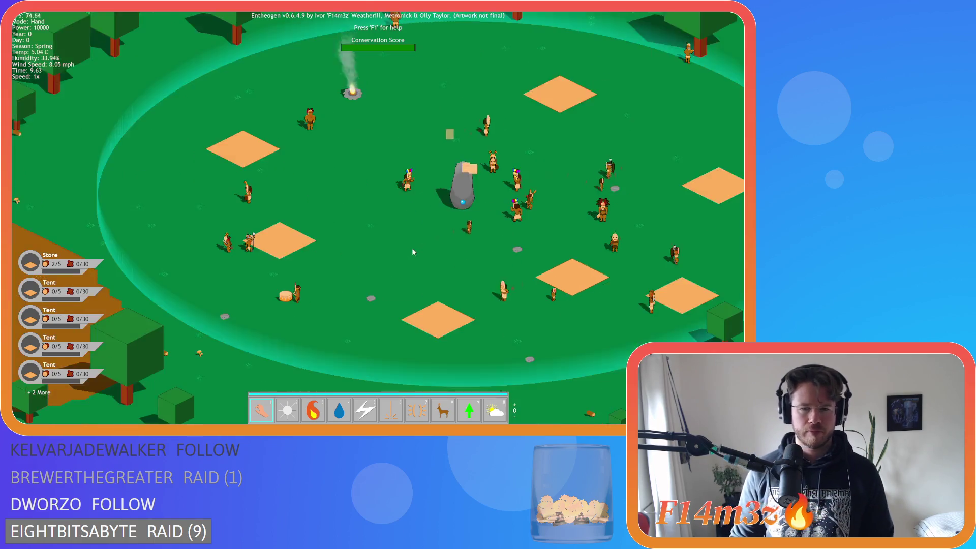
scroll(413, 251, down, 2)
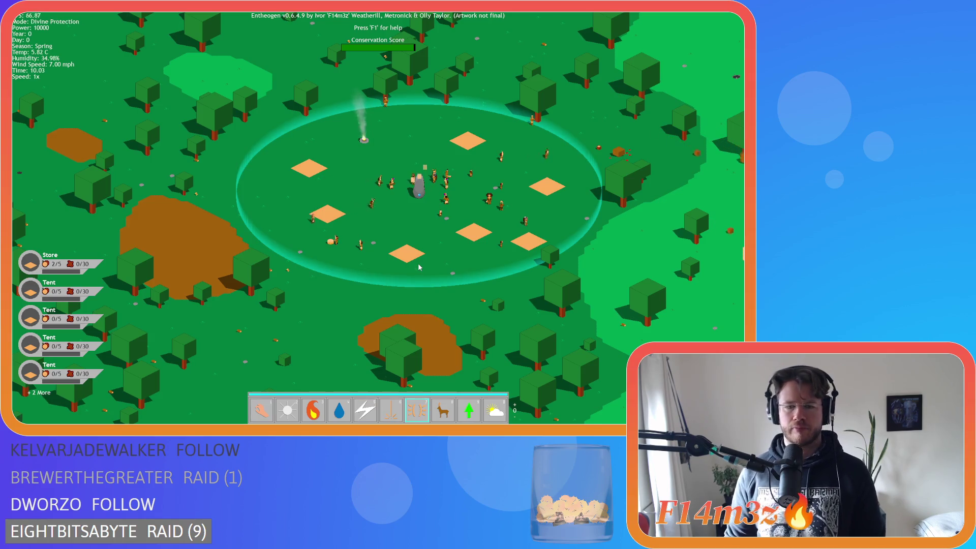
key(8)
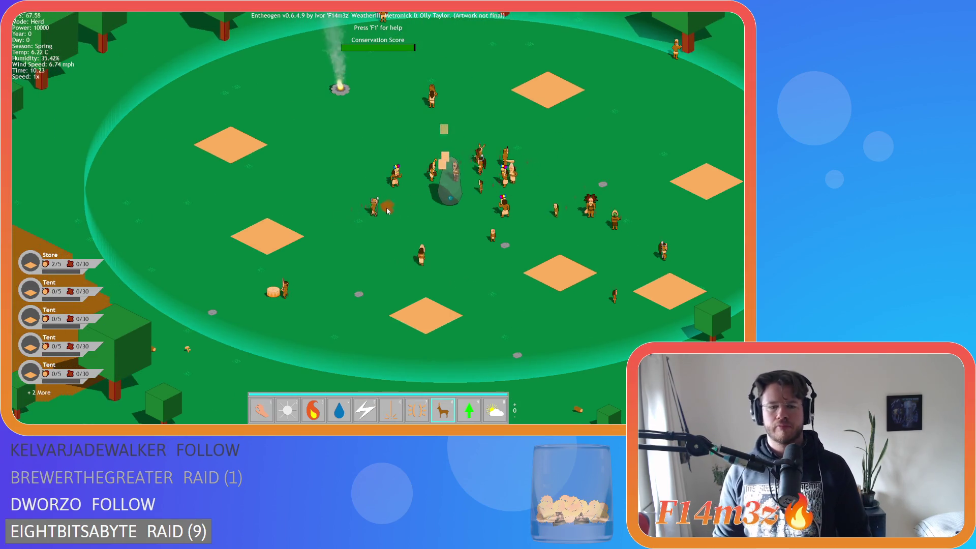
key(3)
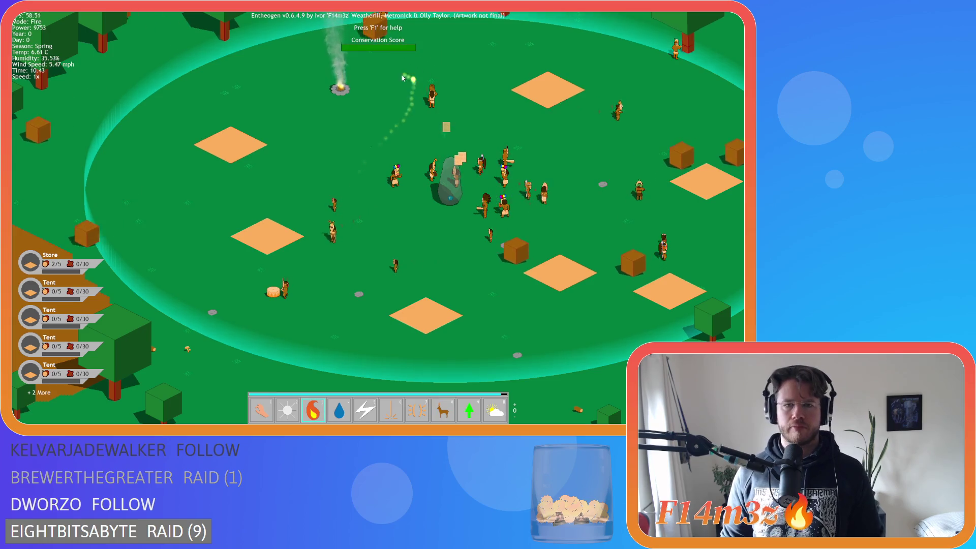
key(d)
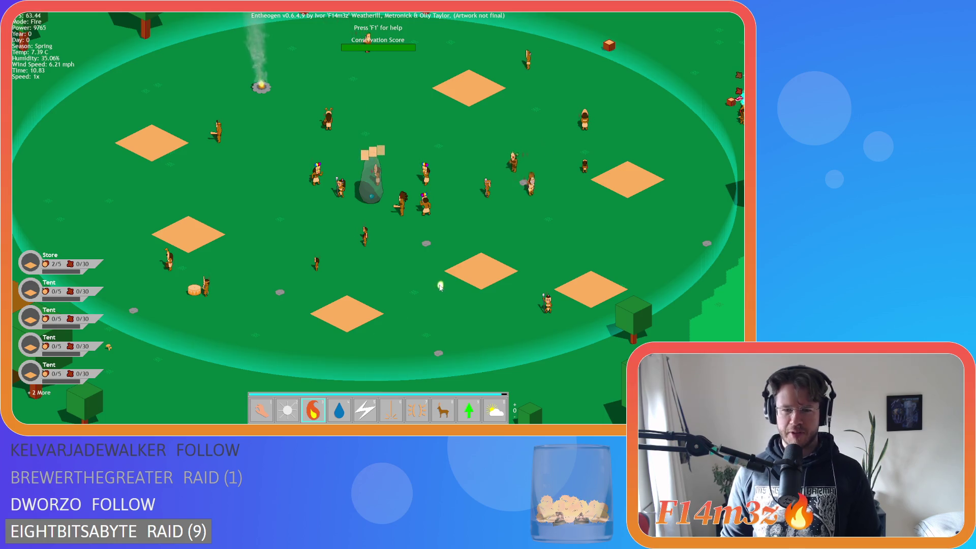
key(8)
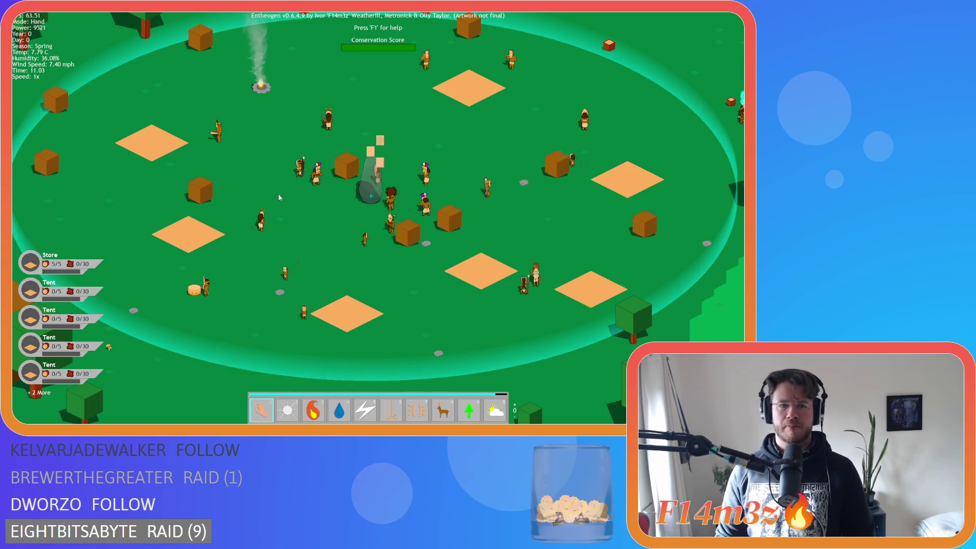
key(3)
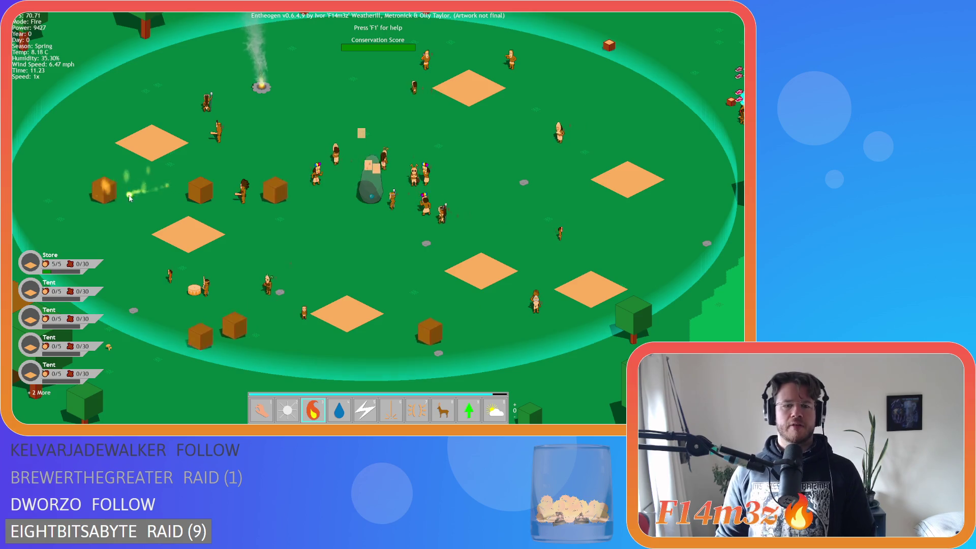
key(a)
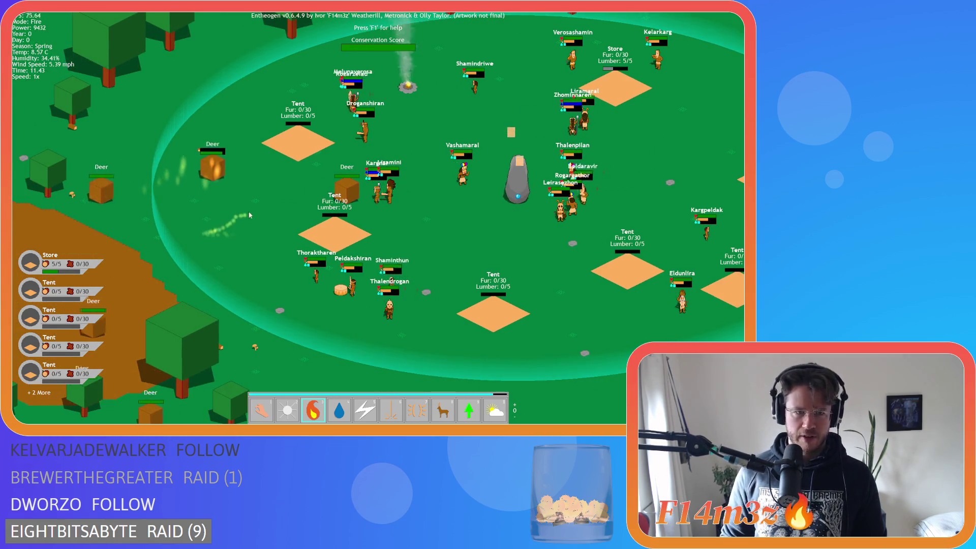
key(w)
key(d)
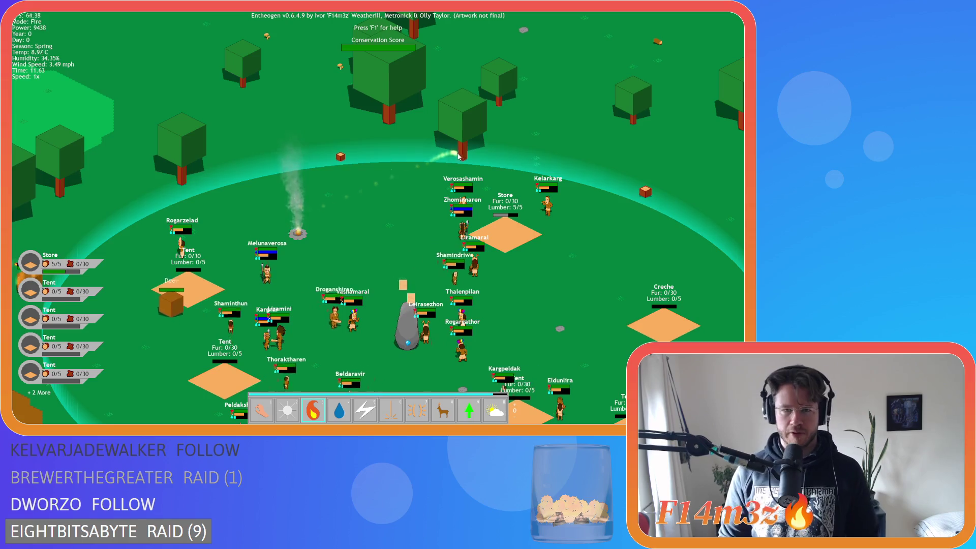
key(d)
key(1)
Drag a tree next to the fire pit and set it alight
drag(448, 153, 318, 217)
key(3)
click(317, 217)
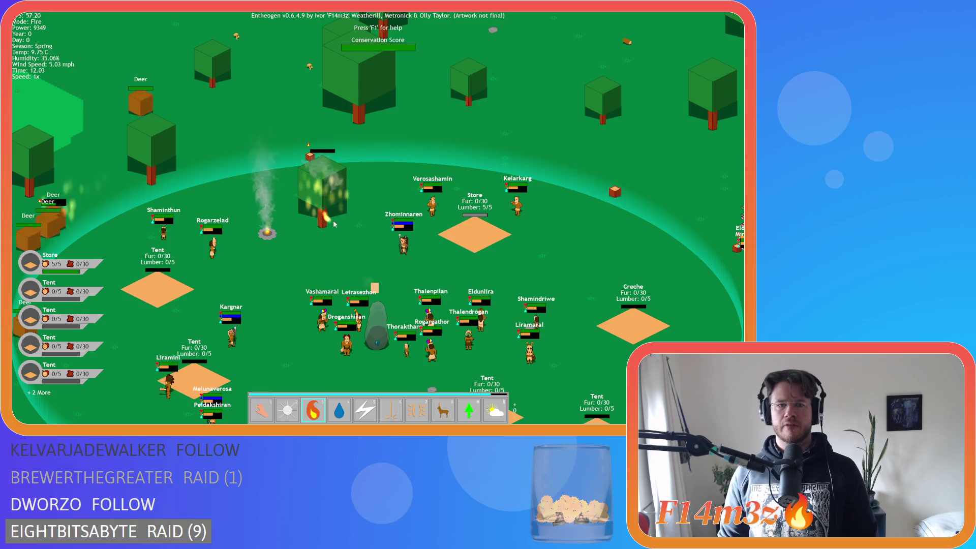
key(1)
Pan around the village to check the burning tree's bar, then quit the game with Esc and Y
scroll(314, 169, up, 3)
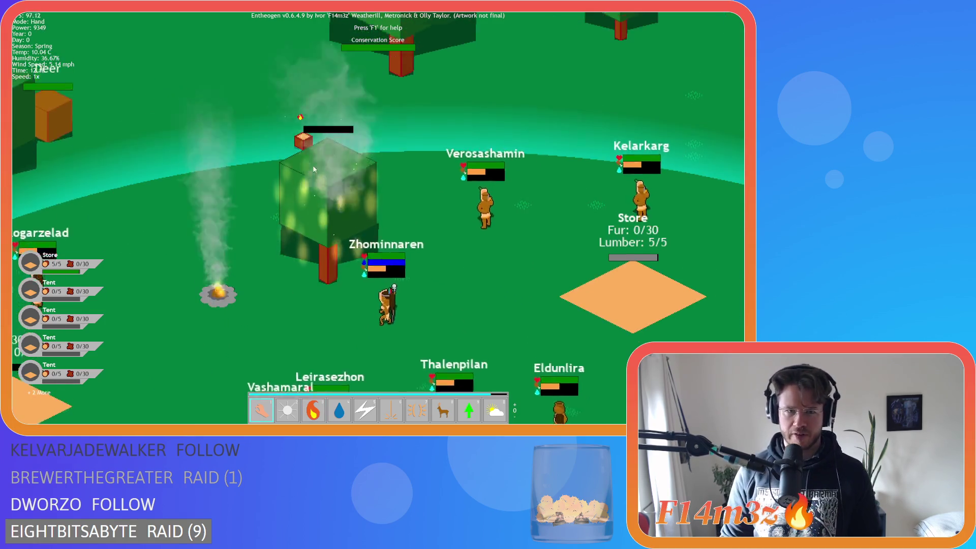
key(w)
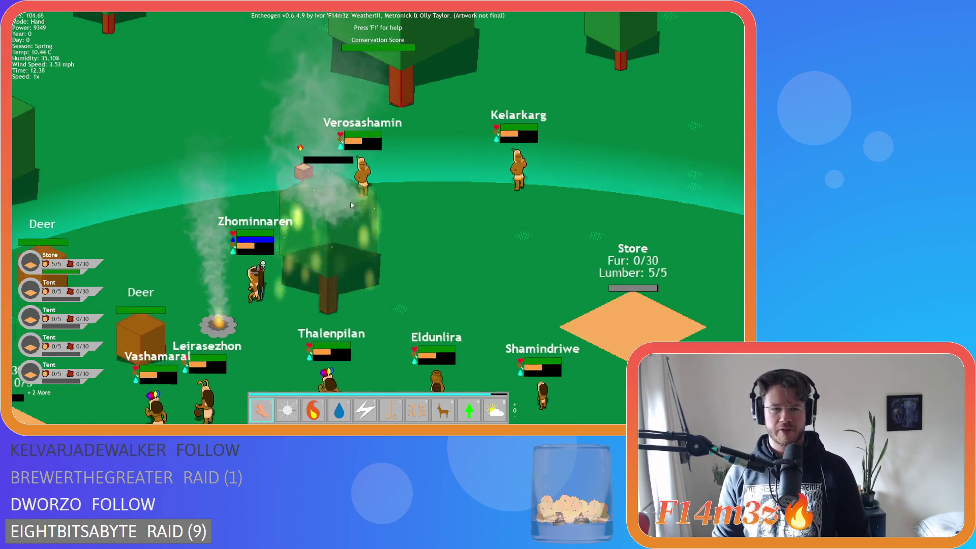
scroll(351, 205, down, 5)
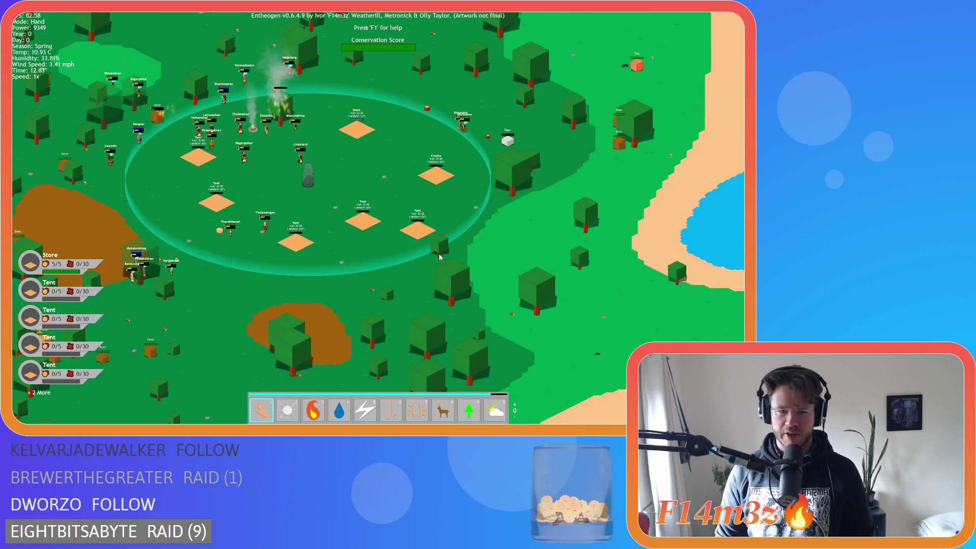
key(d)
key(d)
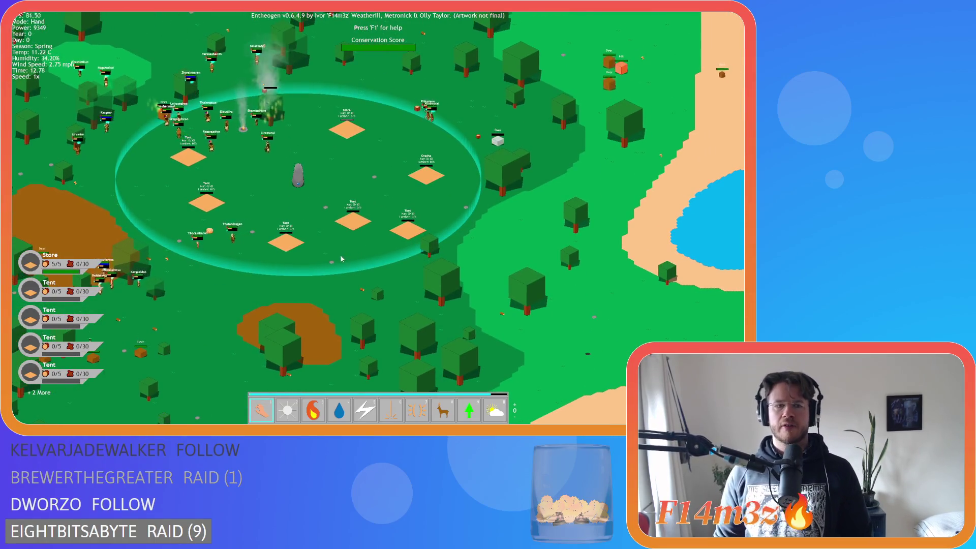
key(a)
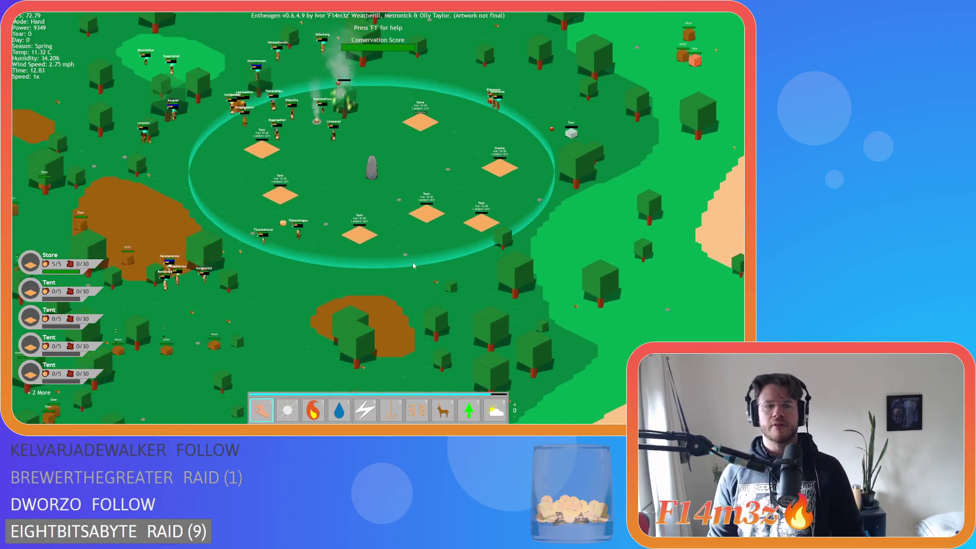
key(w)
key(d)
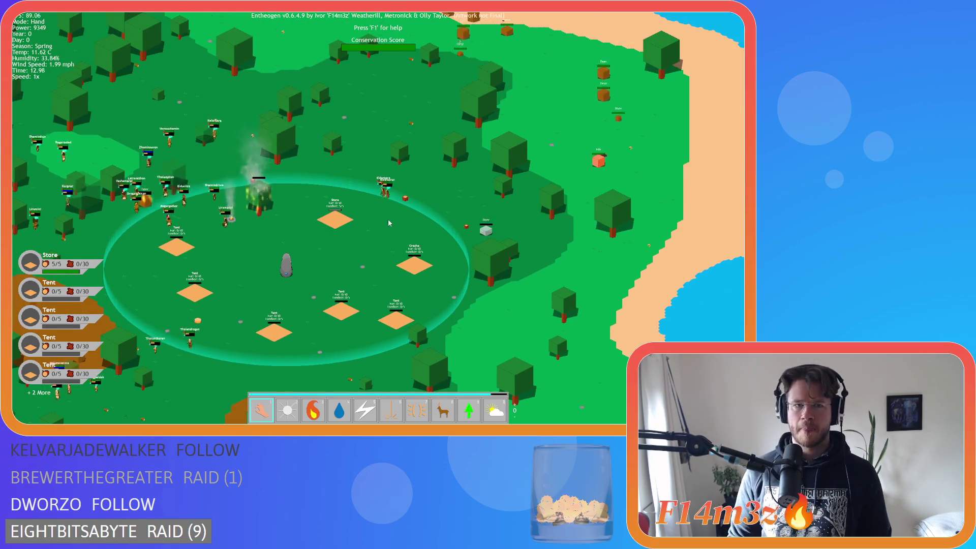
key(a)
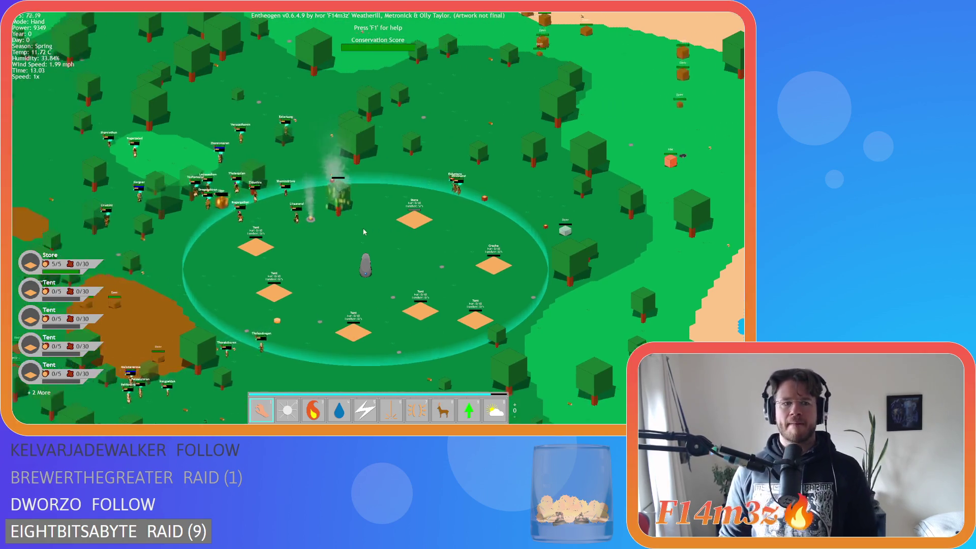
key(s)
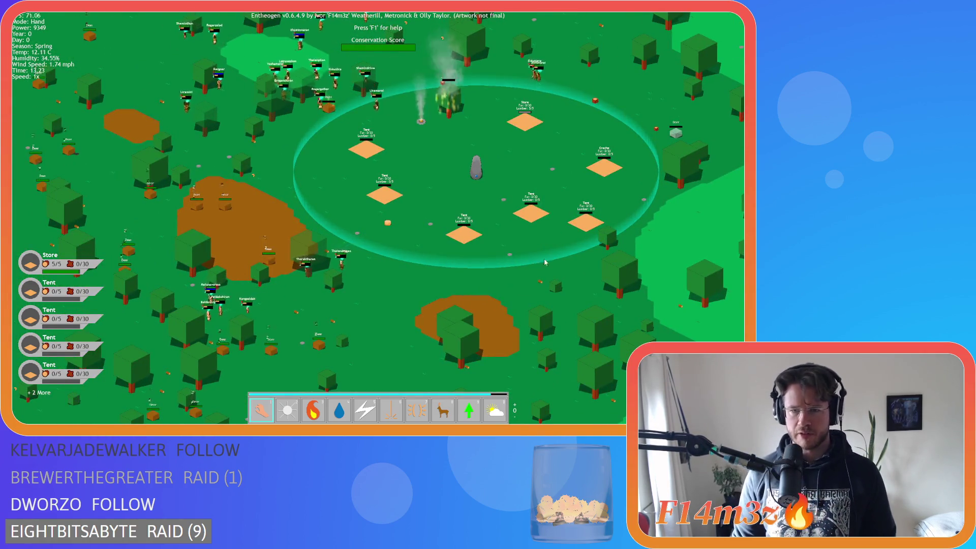
key(d)
key(Escape)
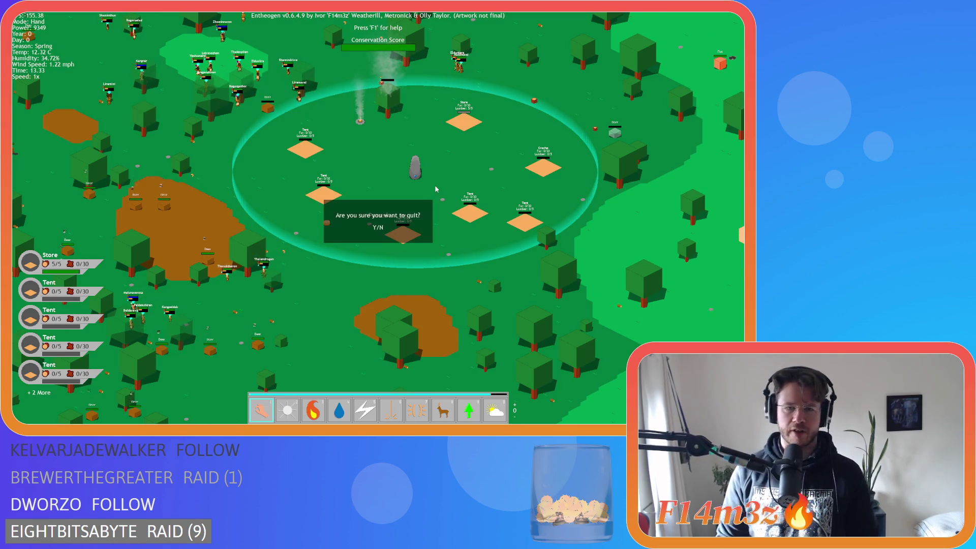
key(y)
click(413, 174)
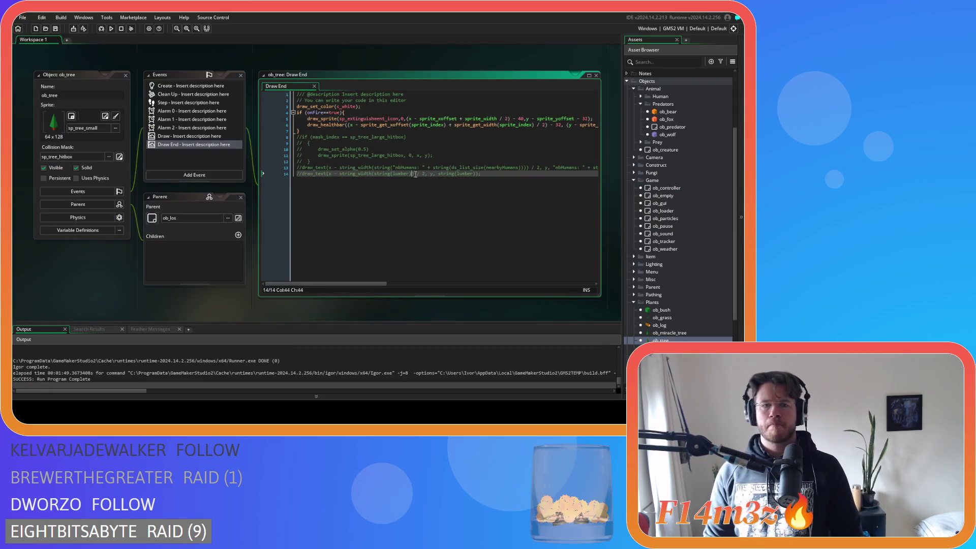
Inspect the icon line's 40 horizontal and 32 vertical offsets in ob_tree's Draw End
double_click(677, 338)
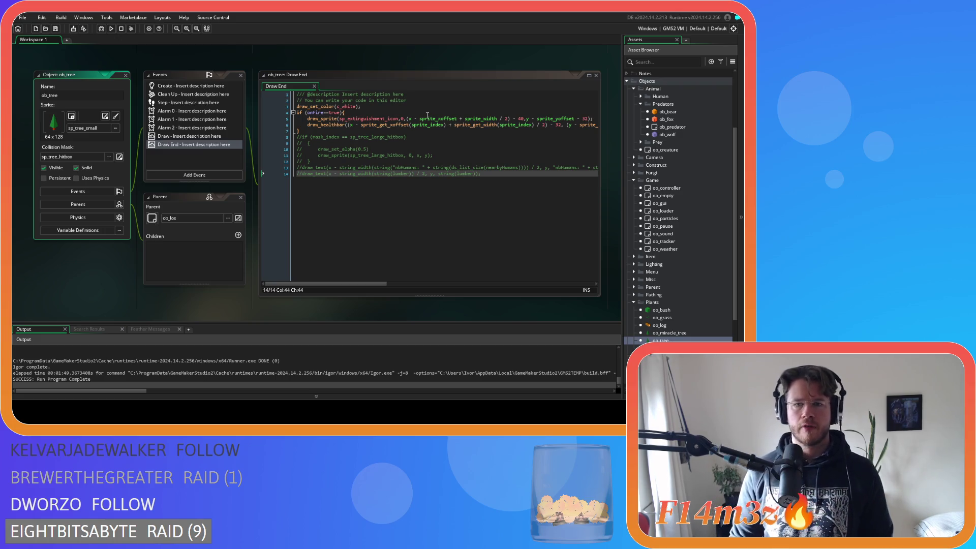
drag(377, 284, 396, 284)
click(469, 118)
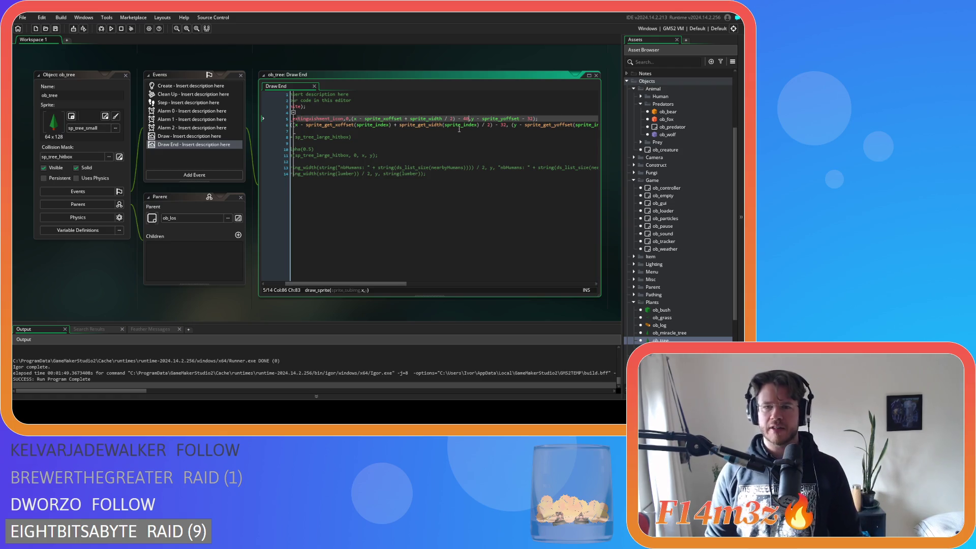
double_click(464, 118)
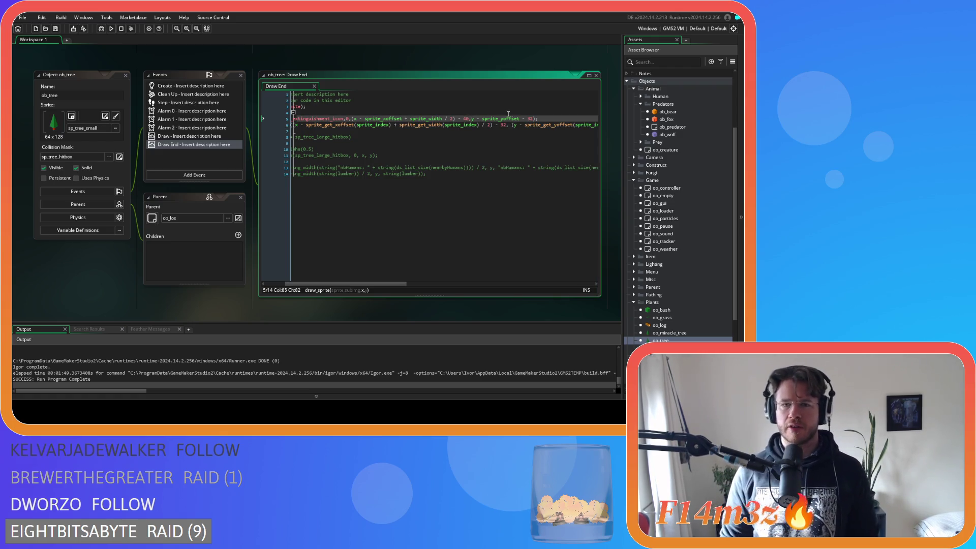
click(528, 118)
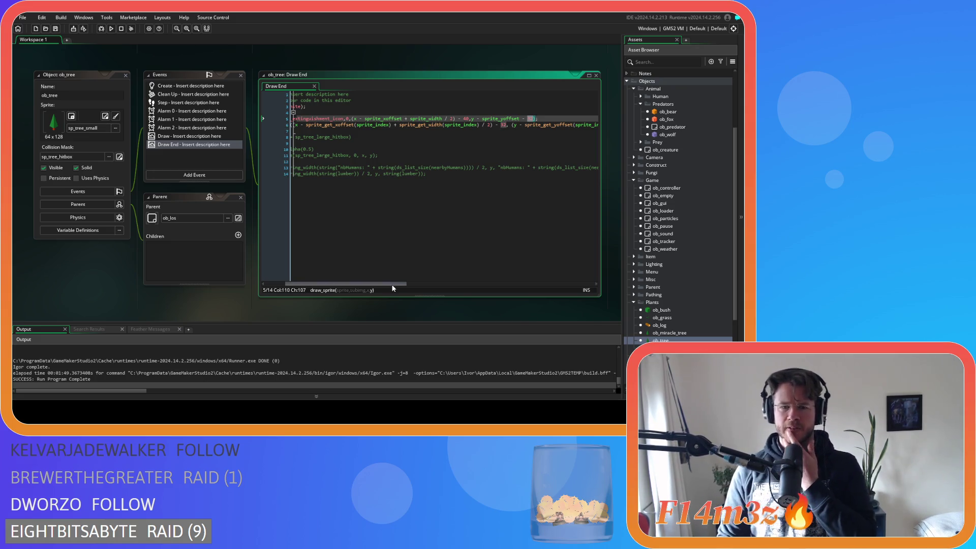
Review the code further, then confirm quitting the running test game with Y
mouse_move(384, 284)
mouse_down()
mouse_move(363, 285)
mouse_move(431, 280)
mouse_move(416, 279)
mouse_up()
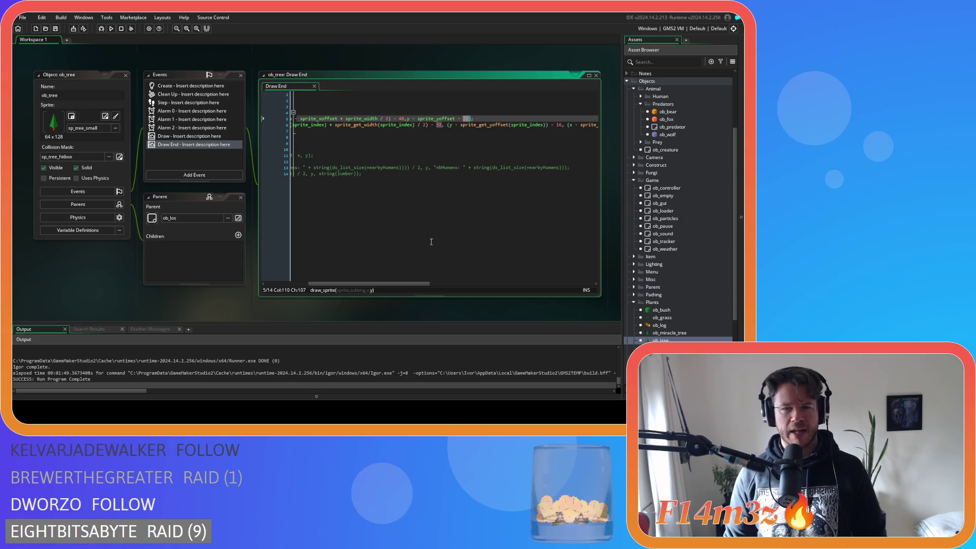
mouse_move(401, 284)
mouse_down()
mouse_move(375, 283)
mouse_move(392, 284)
mouse_up()
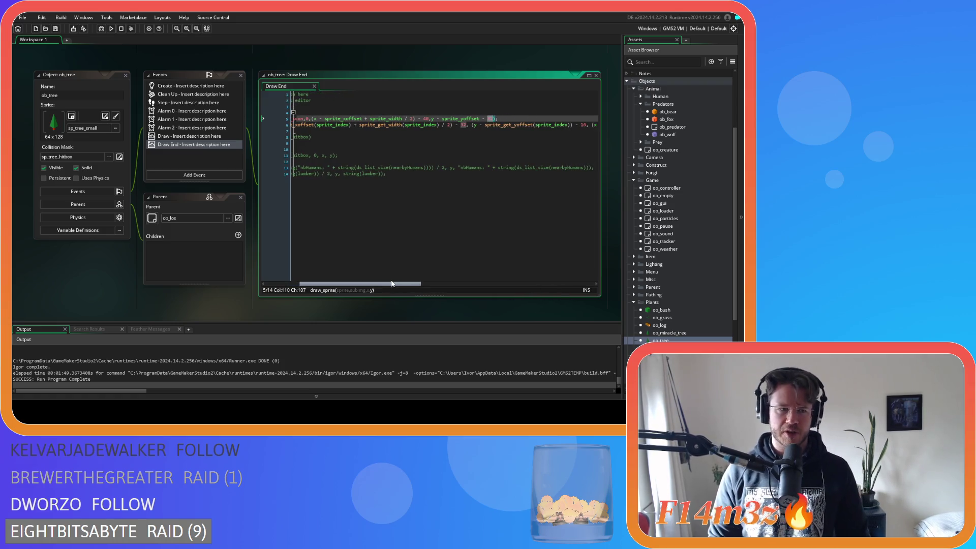
drag(392, 283, 415, 268)
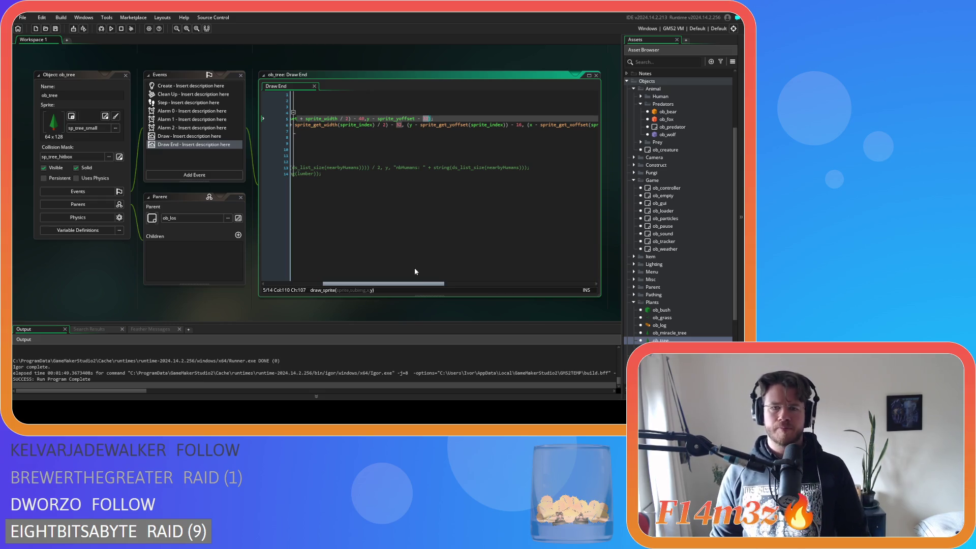
key(Escape)
key(y)
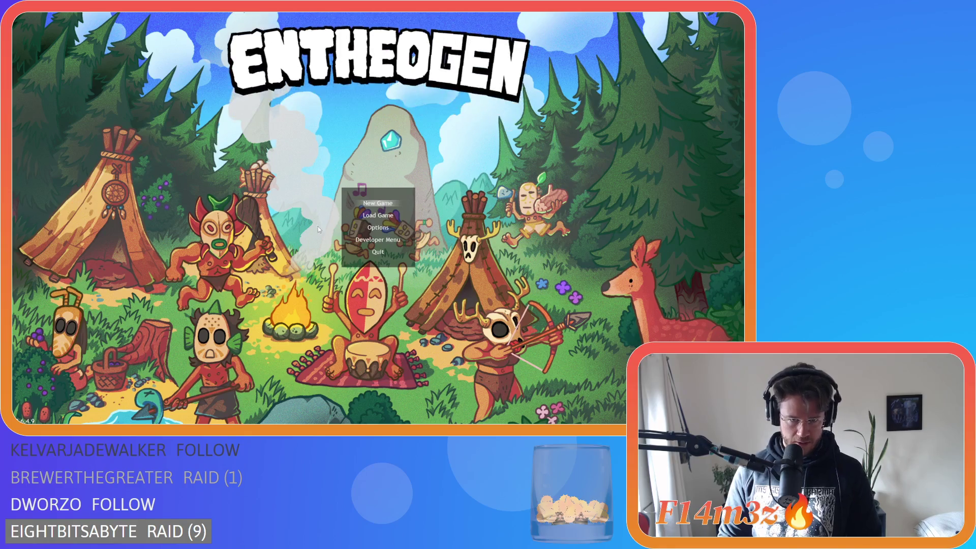
key(ctrl+z)
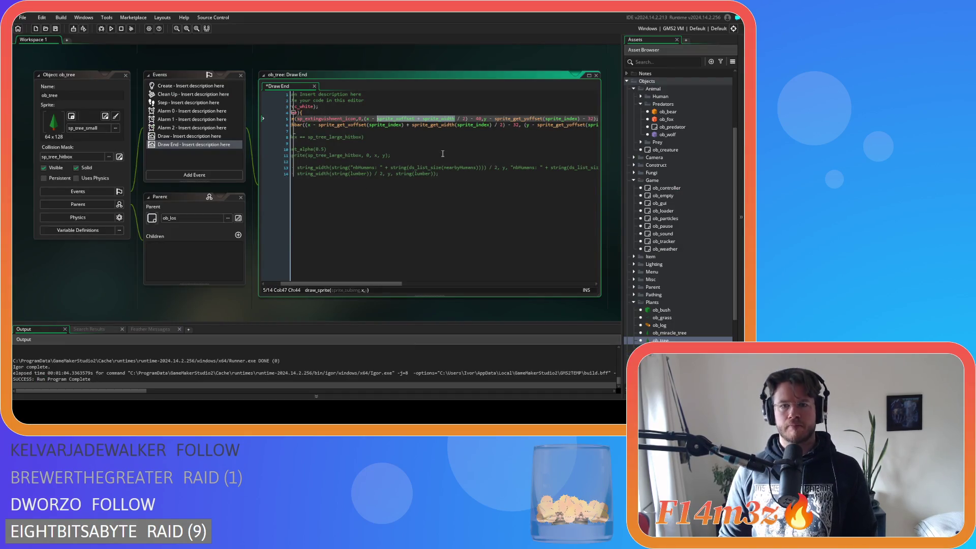
key(ctrl+z)
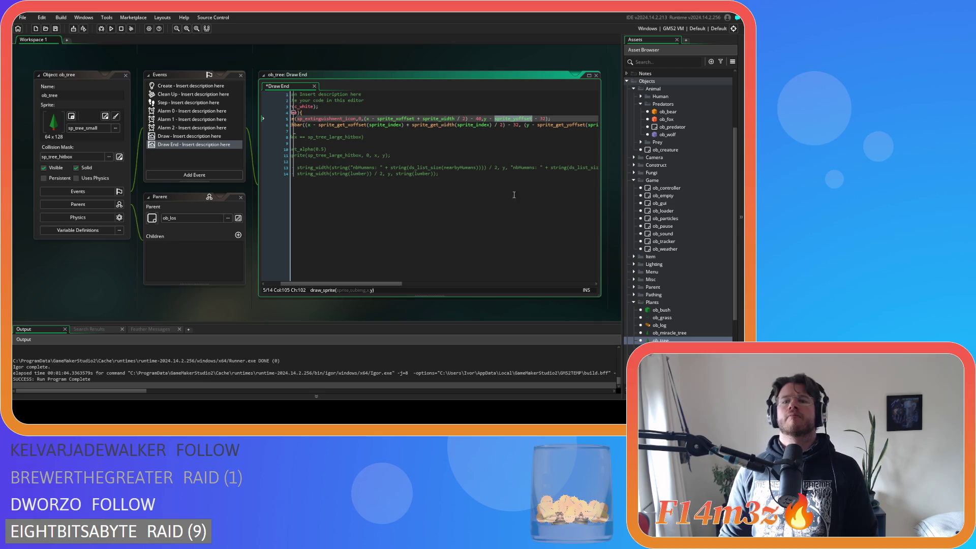
key(ctrl+z)
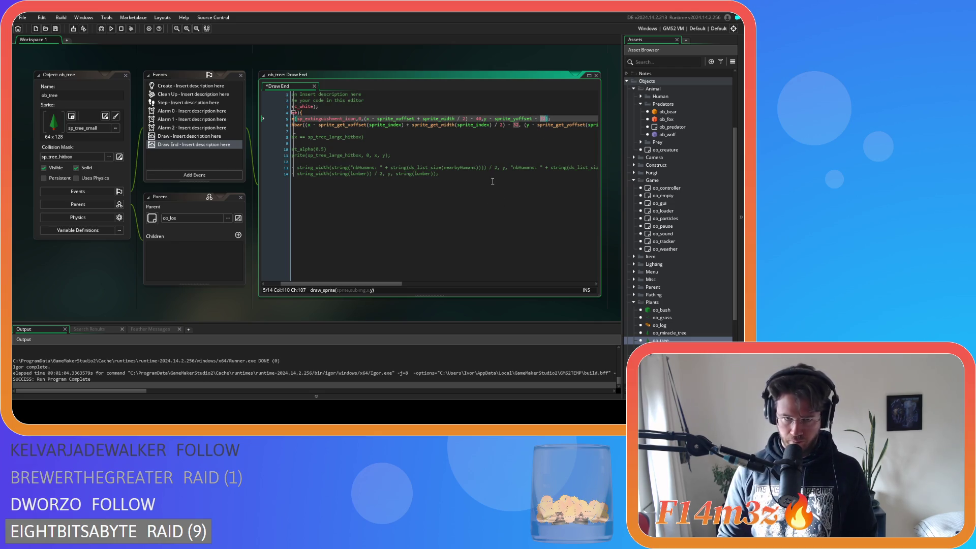
mouse_move(377, 285)
mouse_down()
mouse_move(356, 288)
mouse_move(429, 286)
mouse_move(407, 289)
mouse_up()
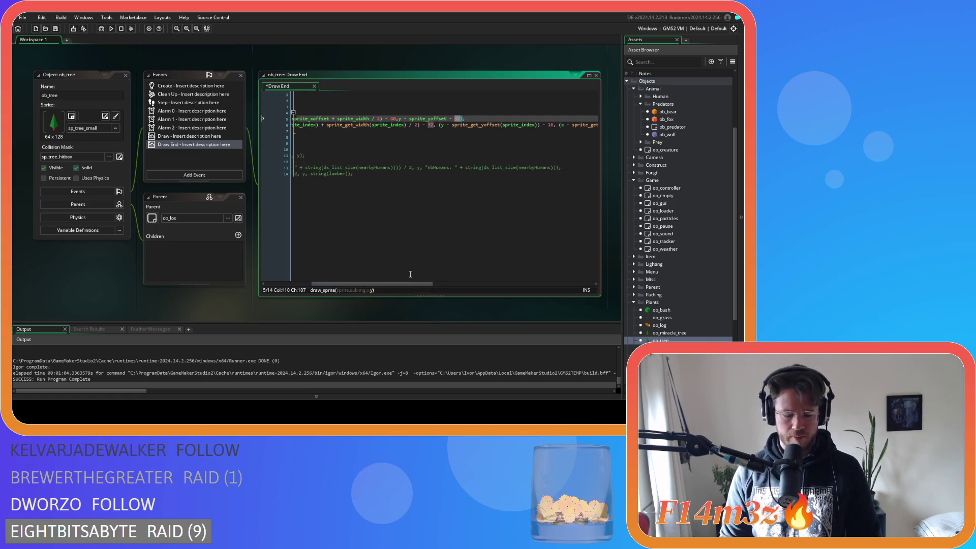
drag(414, 285, 420, 285)
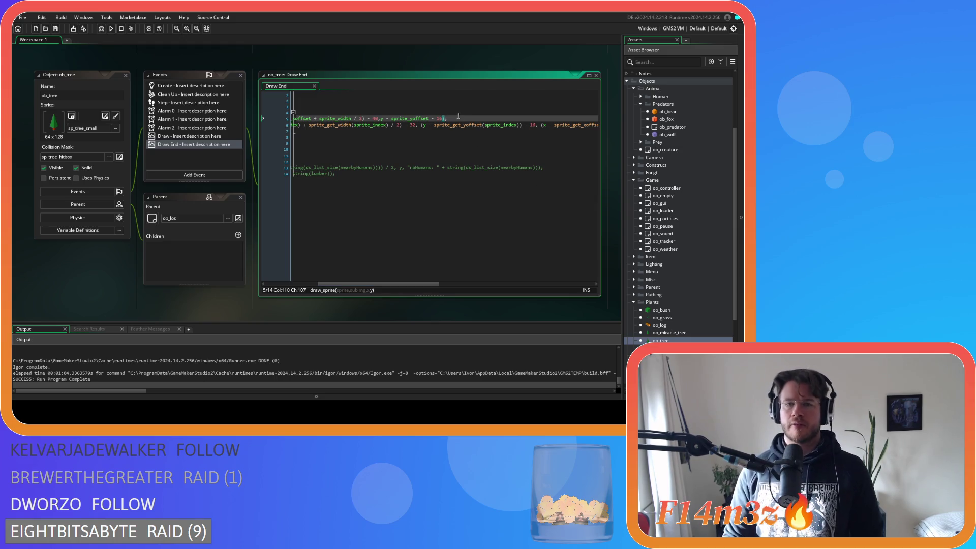
mouse_move(446, 119)
mouse_down()
mouse_move(277, 124)
mouse_move(304, 118)
mouse_up()
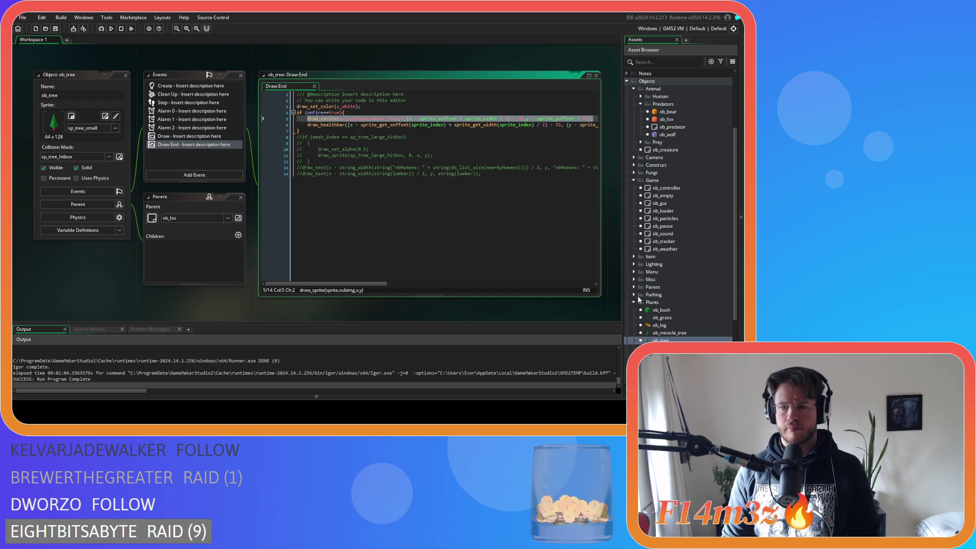
double_click(667, 333)
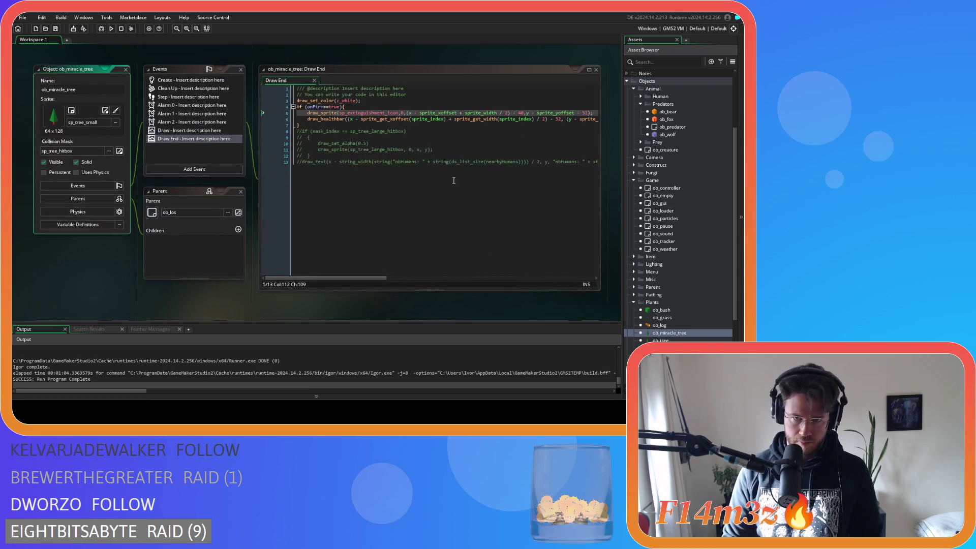
Change ob_miracle_tree's icon offset to 16 and save the Draw End code
click(596, 112)
key(BackSpace)
key(BackSpace)
key(BackSpace)
text(16);)
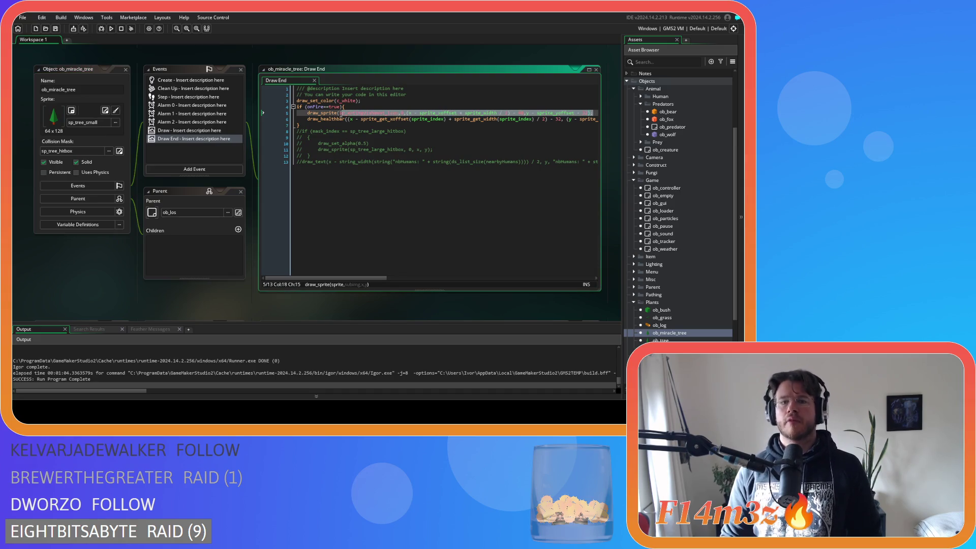
key(ctrl+s)
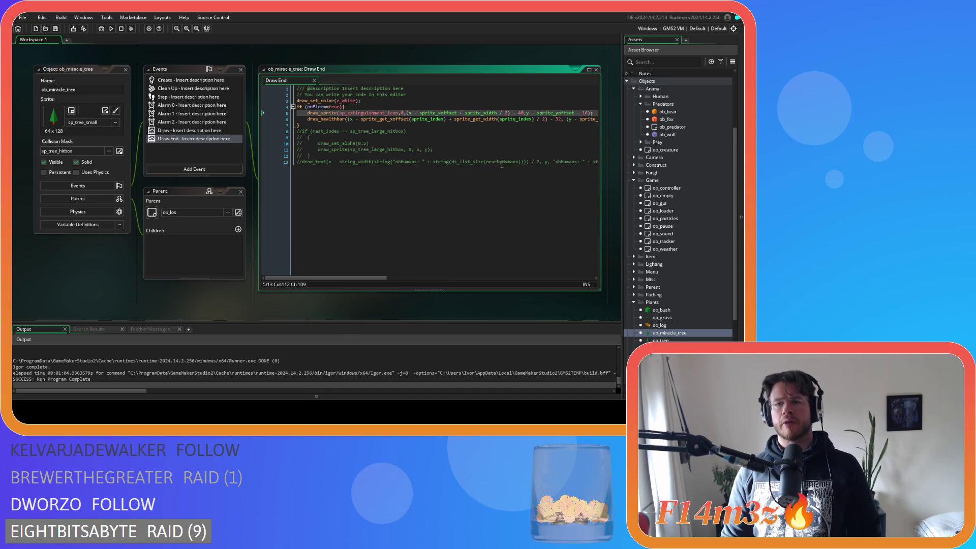
Replace ob_bush's line 6 with the extinguish icon line and run the game
double_click(661, 311)
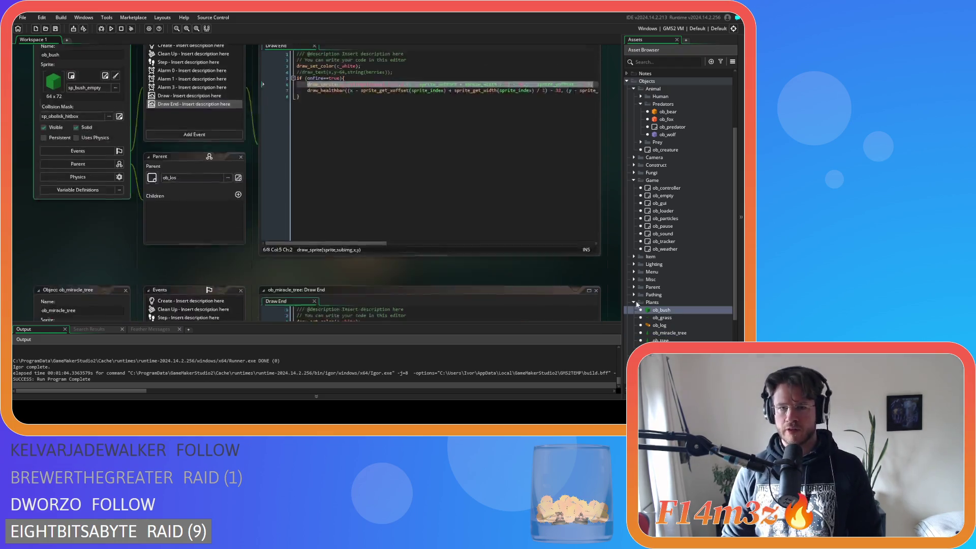
drag(597, 119, 304, 117)
key(ctrl+v)
key(F5)
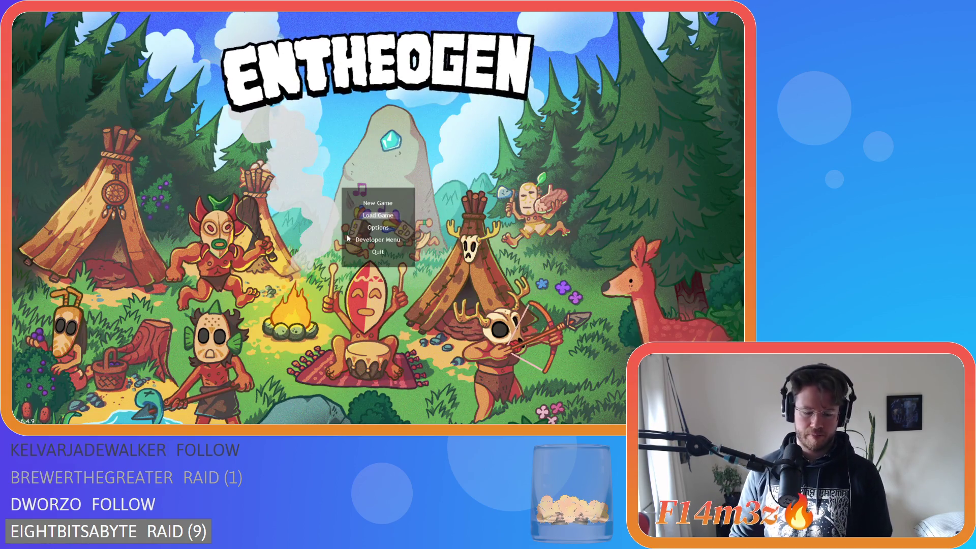
Choose Load Game on the title screen to load a saved world
key(Return)
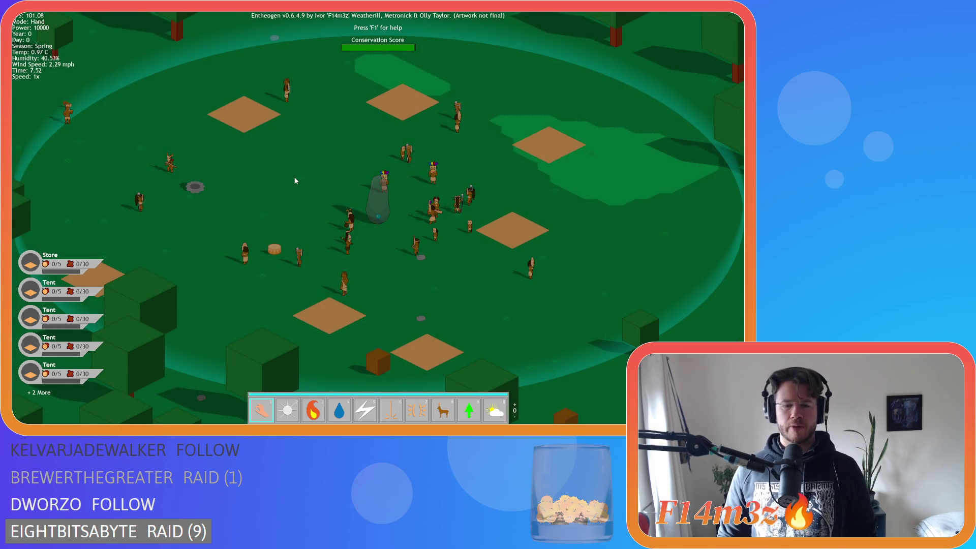
Quicksave the running Entheogen game with F5 so the villagers show blue icons
key(F5)
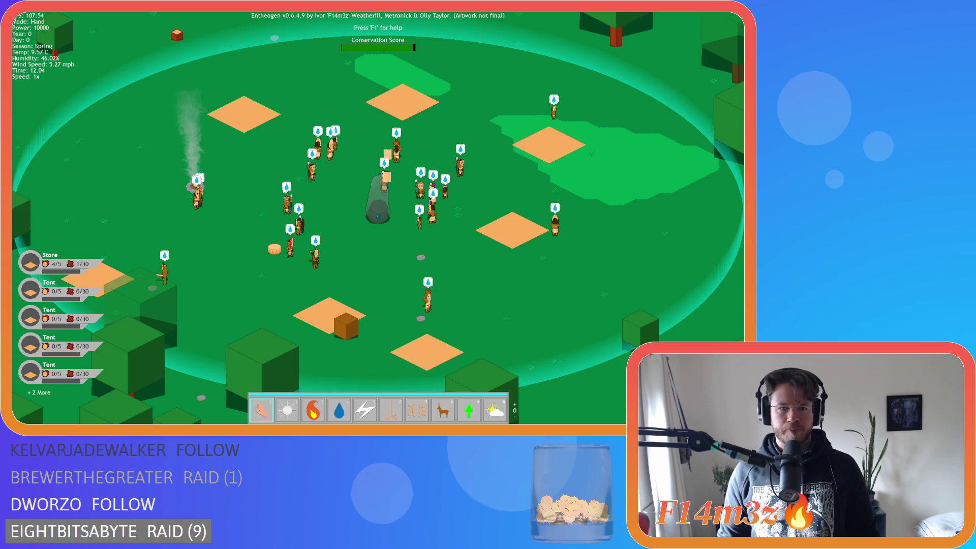
Pan around the village, forest and central stone with the WASD keys
key(d)
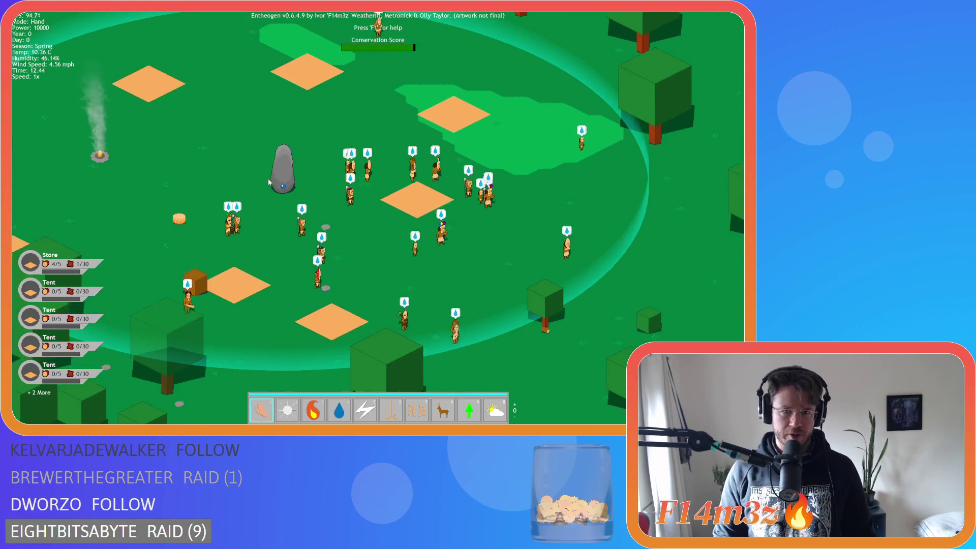
key(a)
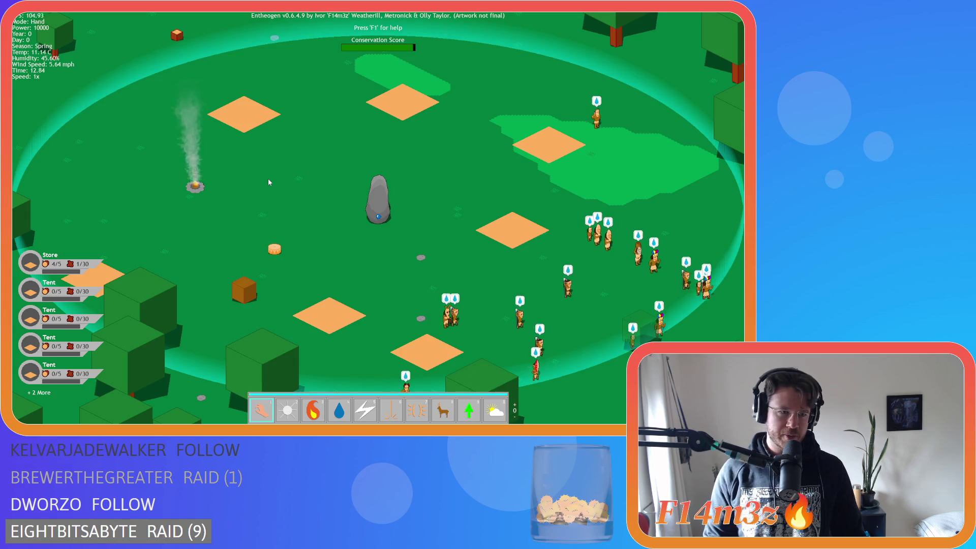
key(d)
key(s)
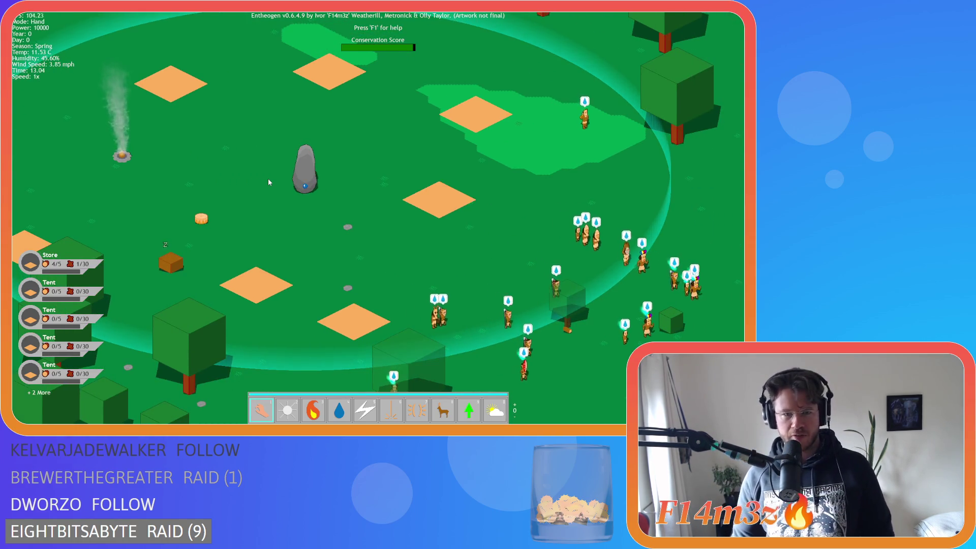
key(d)
key(s)
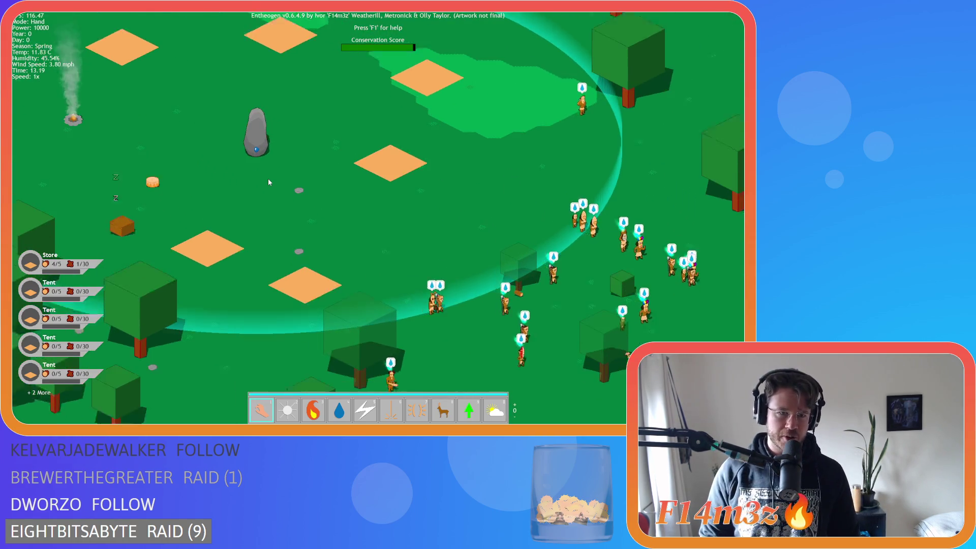
key(d)
key(s)
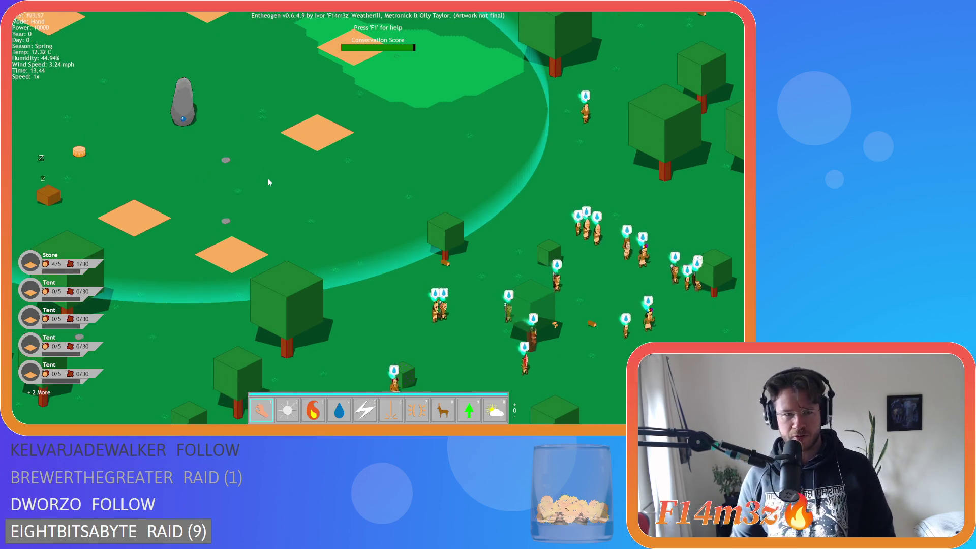
key(a)
key(s)
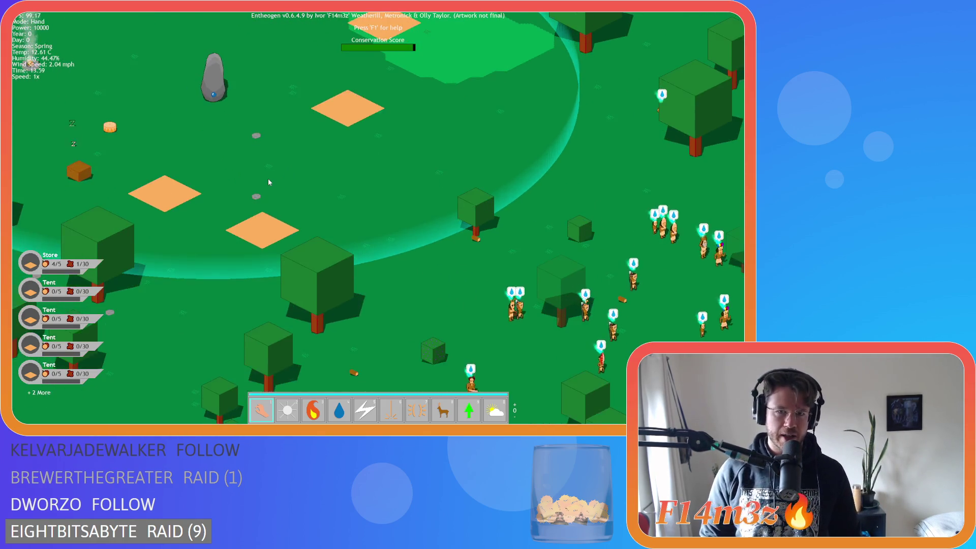
key(a)
key(w)
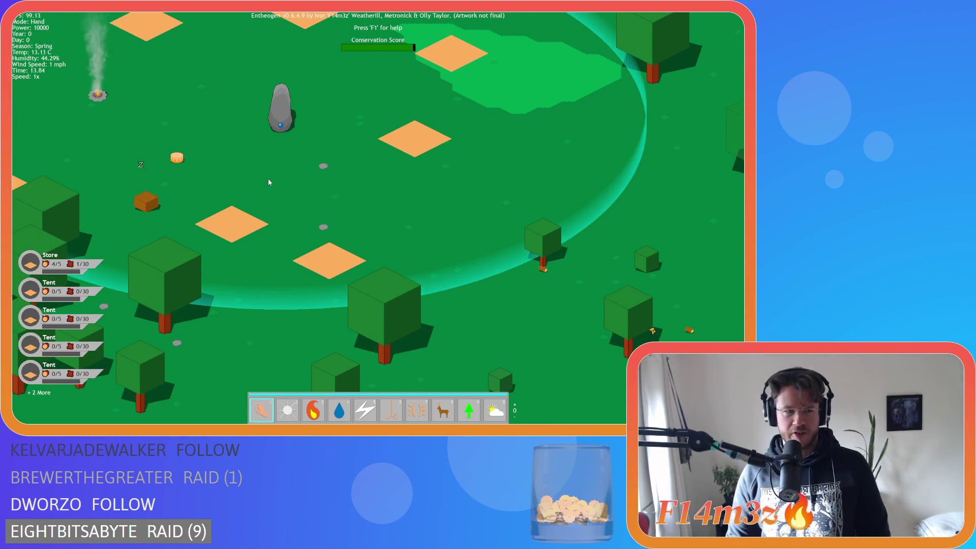
key(d)
key(s)
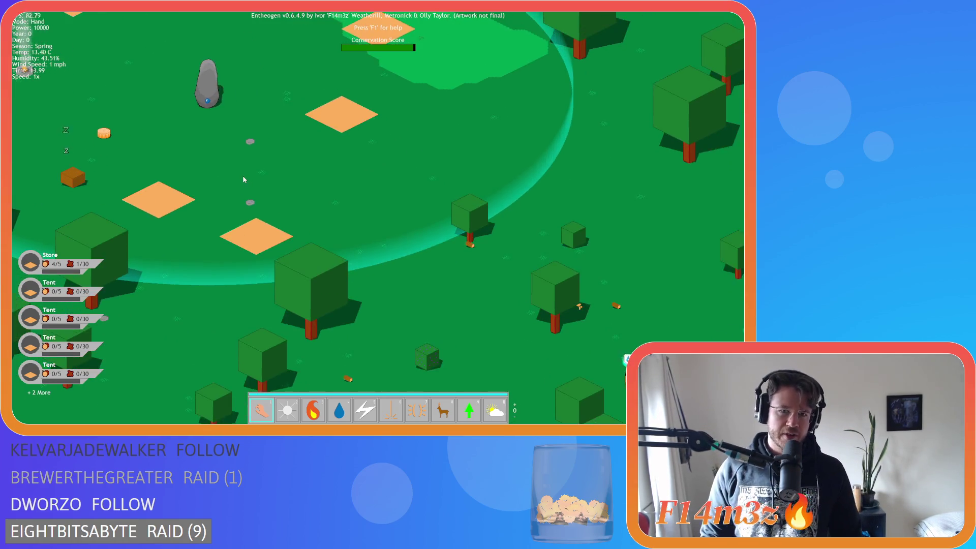
key(s)
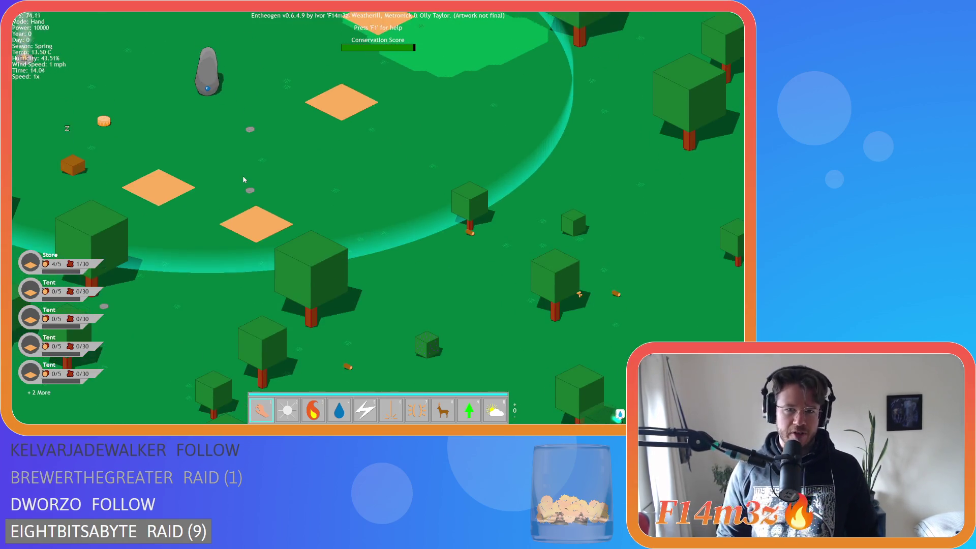
key(d)
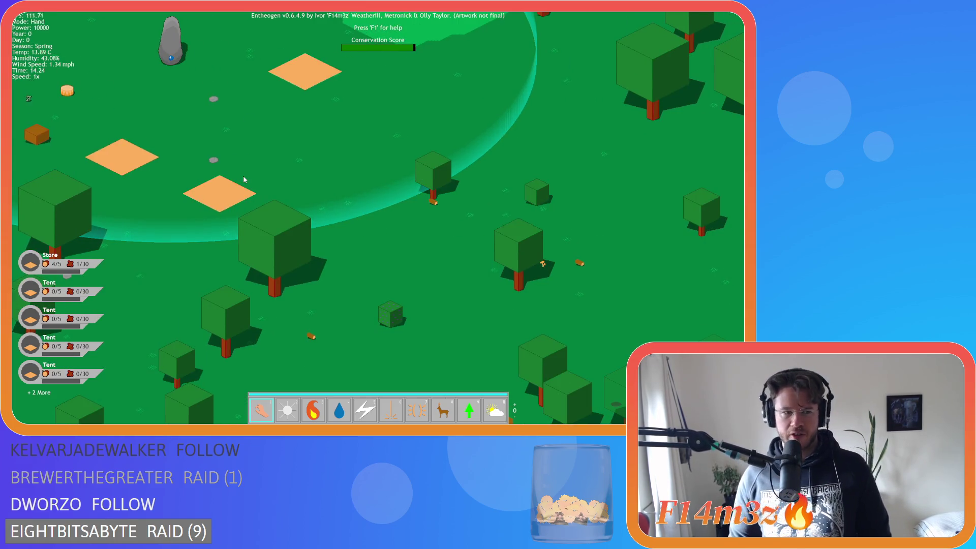
key(a)
key(w)
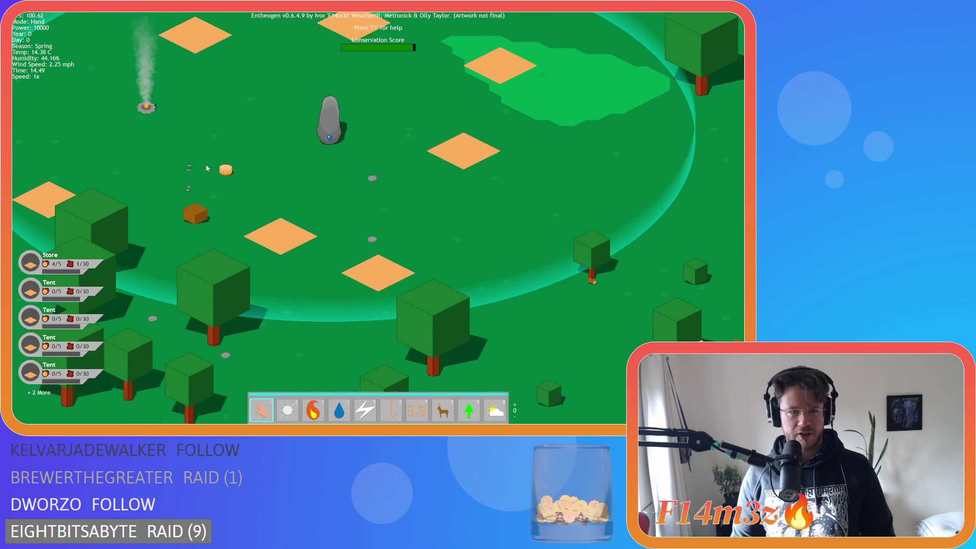
key(d)
key(s)
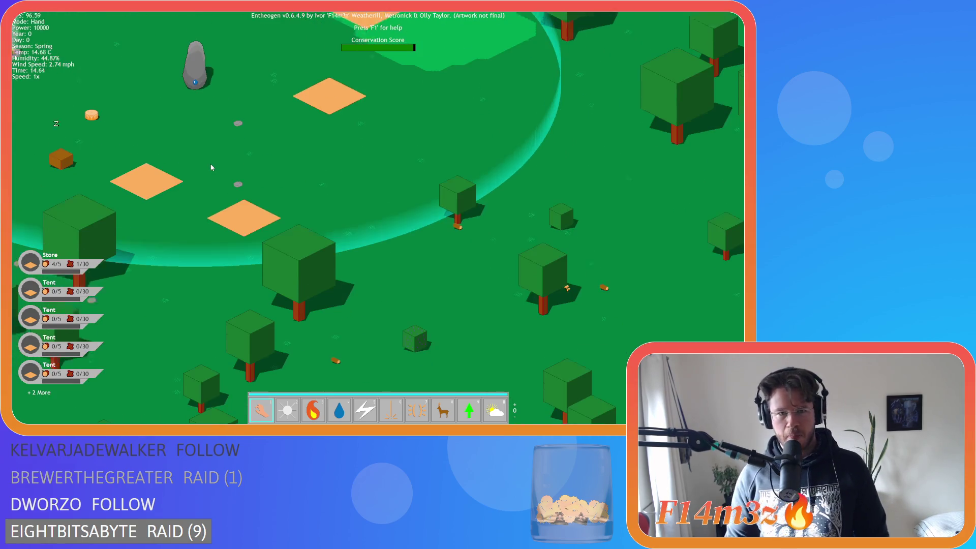
key(s)
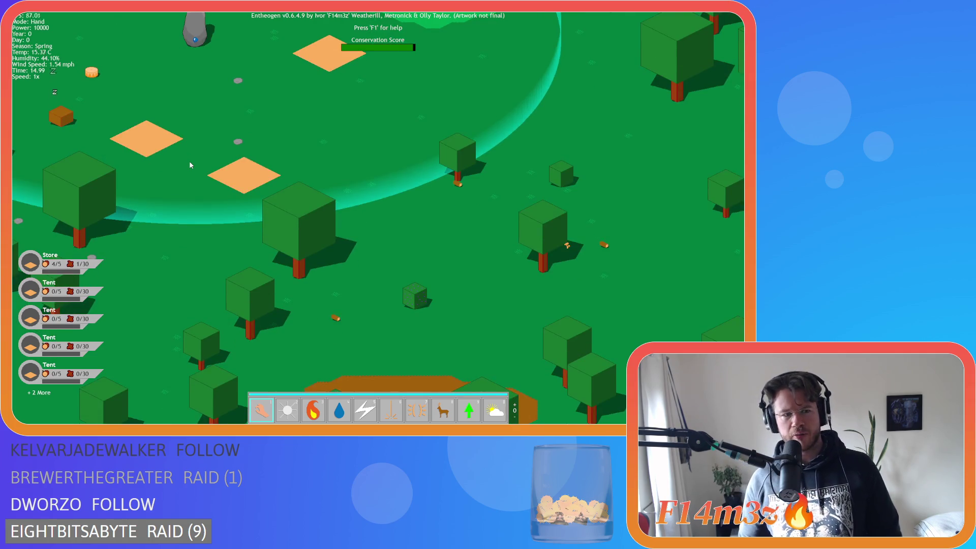
key(s)
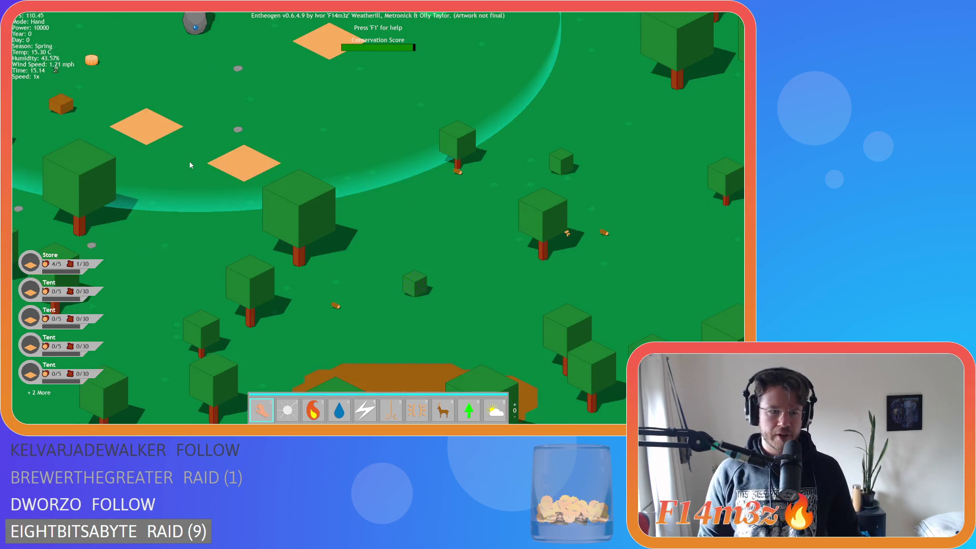
key(w)
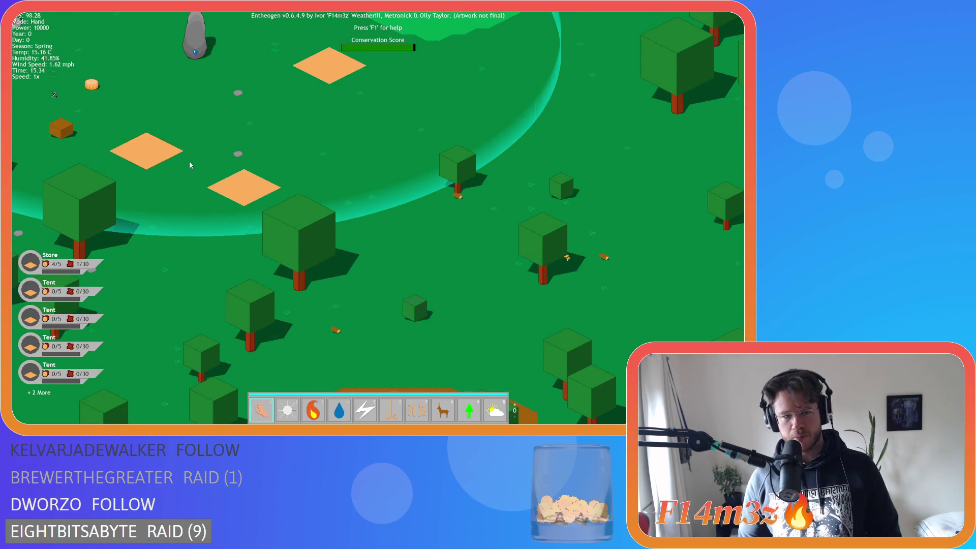
key(s)
key(w)
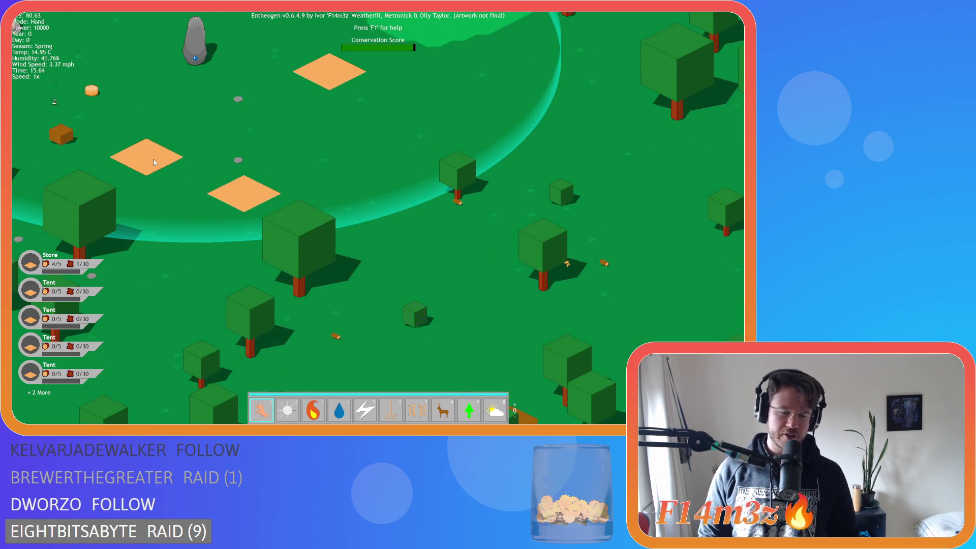
key(s)
key(w)
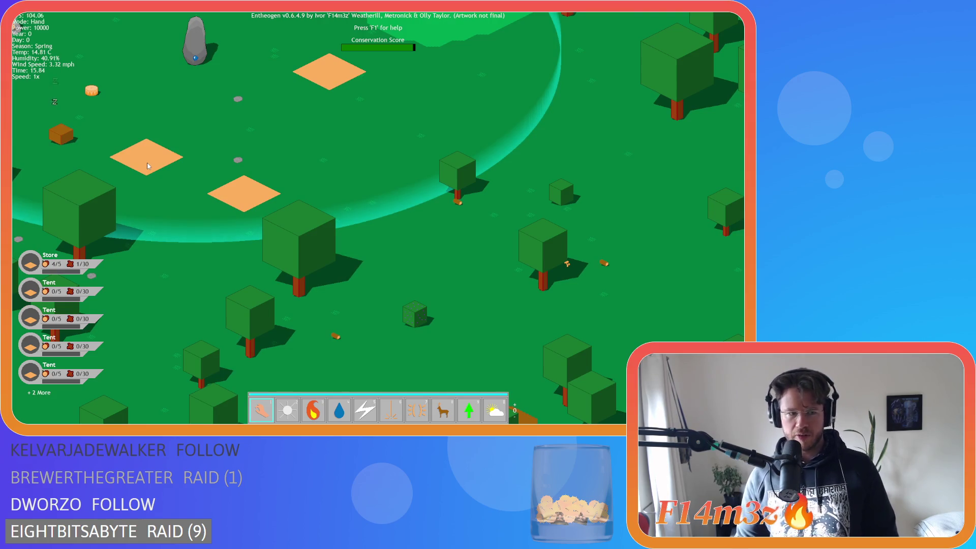
key(w)
key(a)
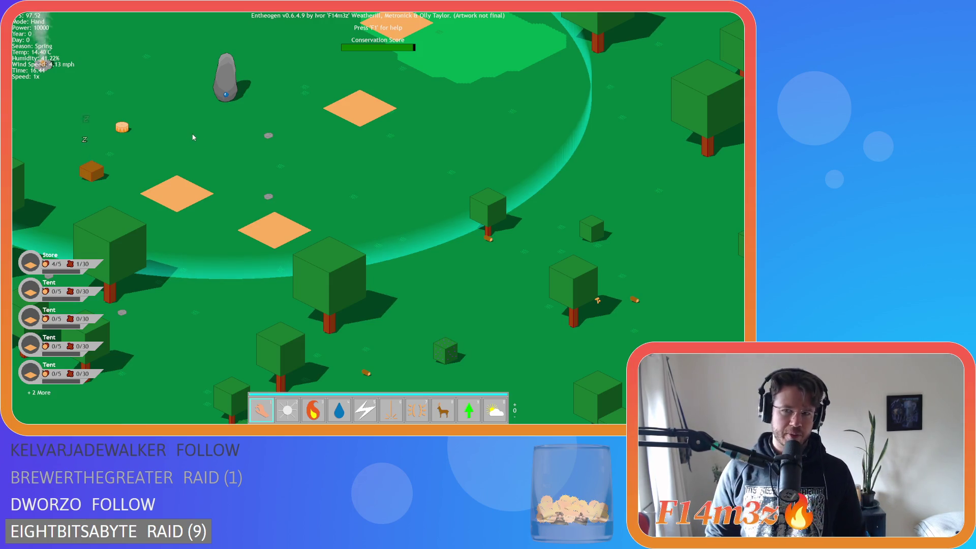
key(w)
key(a)
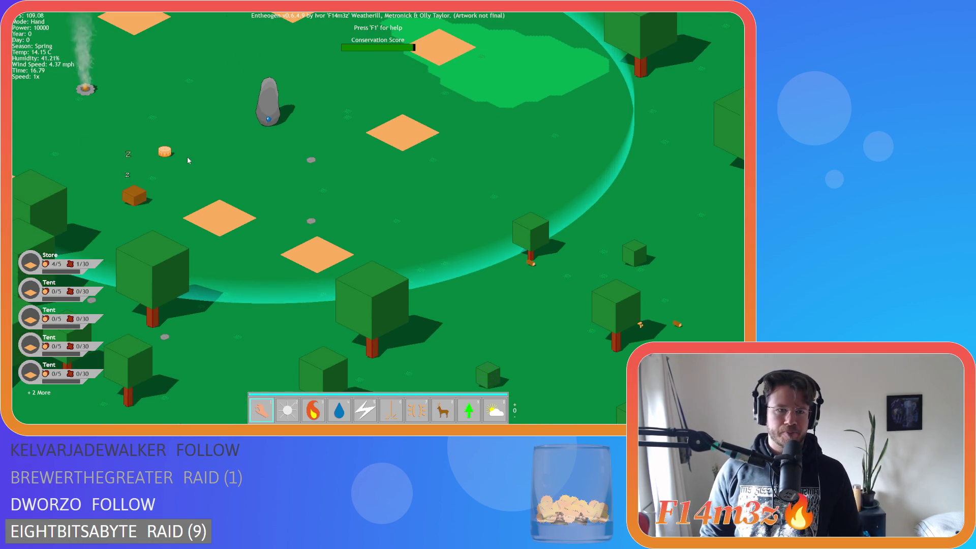
key(d)
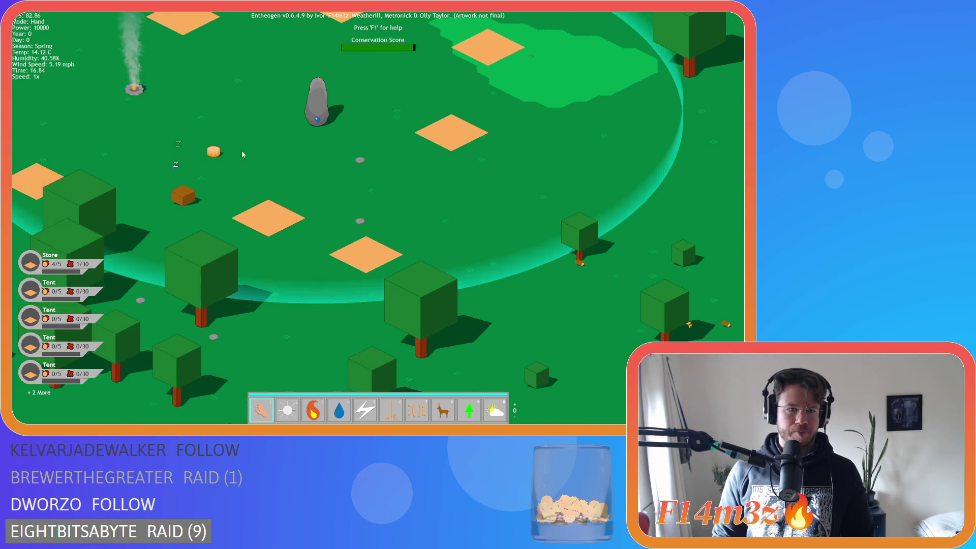
key(w)
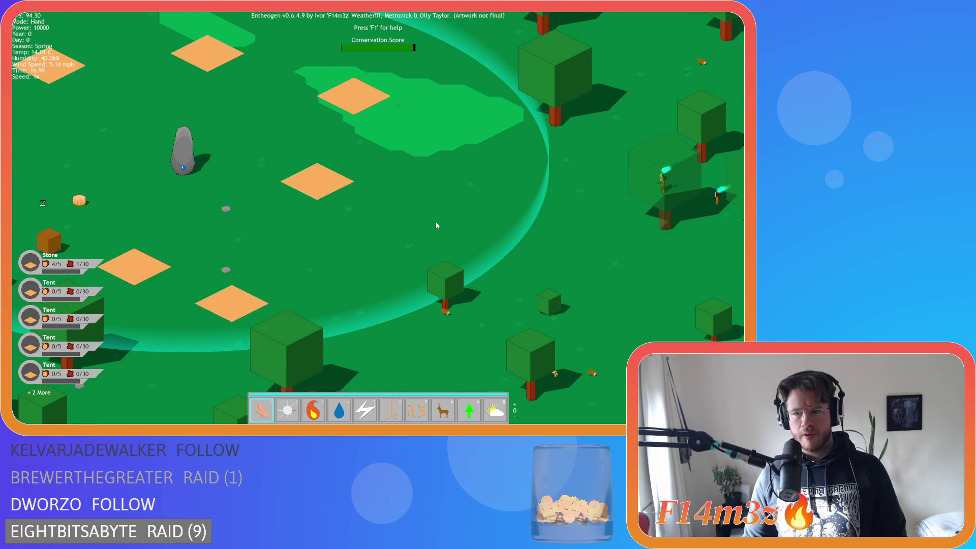
key(s)
key(d)
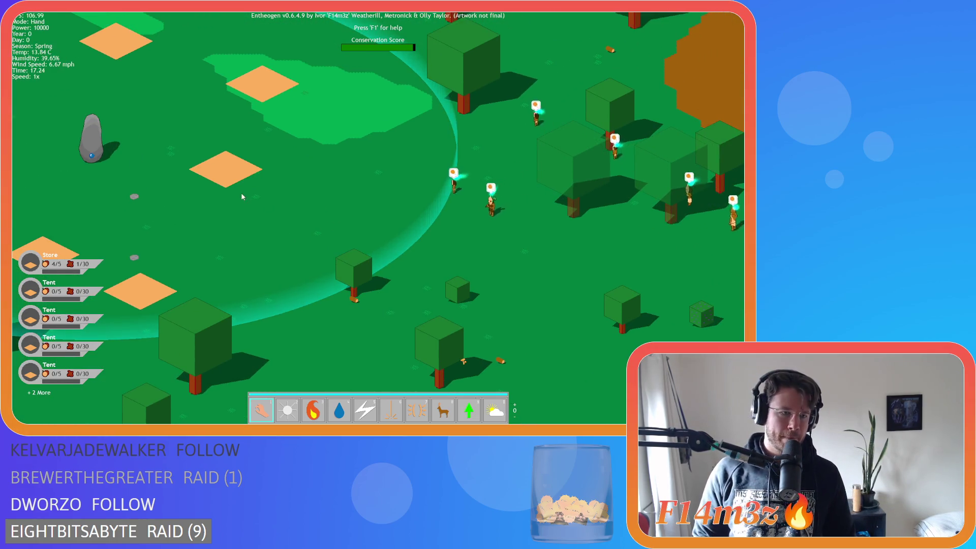
key(w)
key(a)
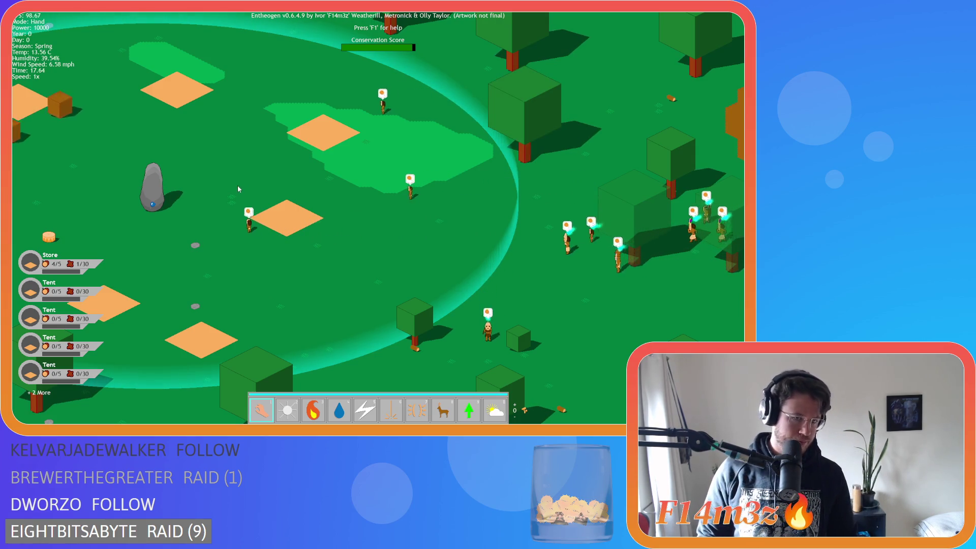
Switch to the Forest powers and grow new trees around the village, dropping Power to 9900
key(Tab)
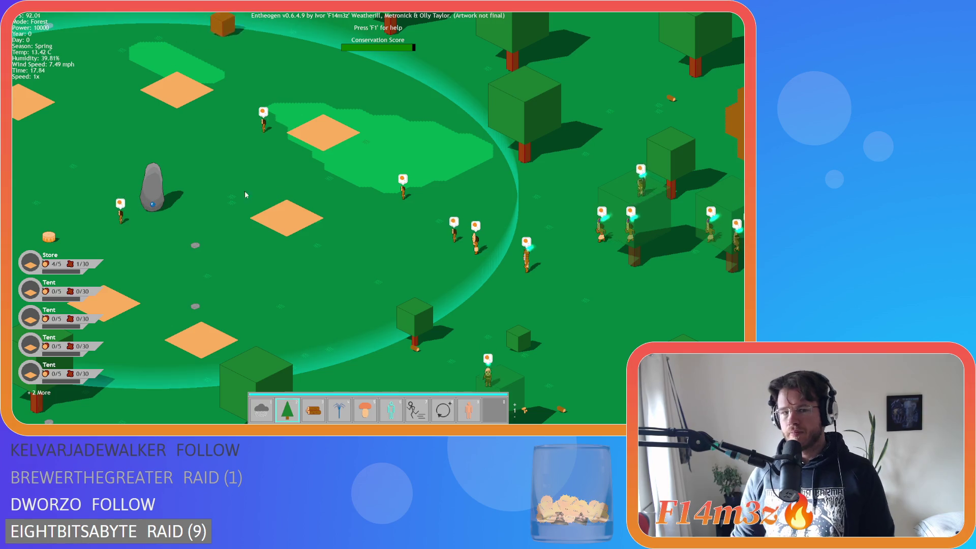
key(a)
key(Tab)
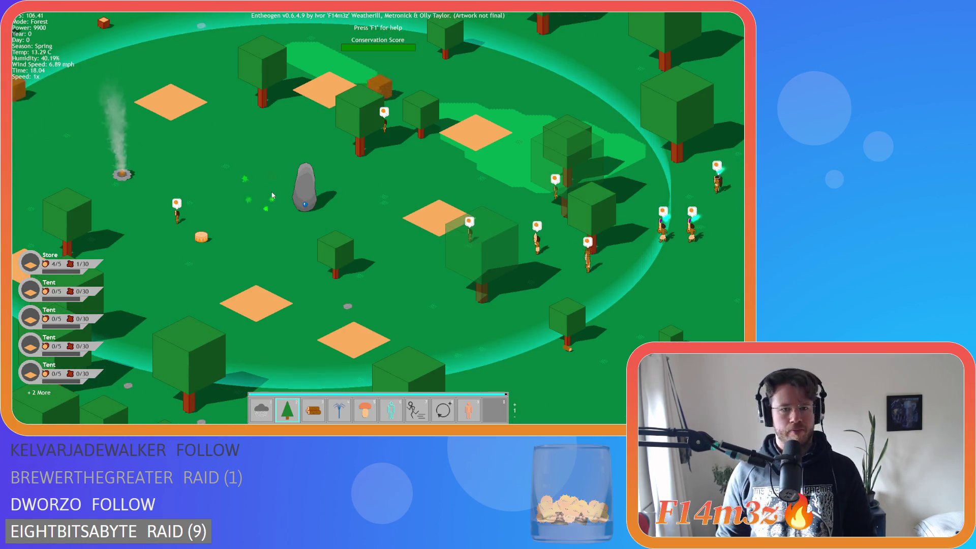
Set the tree near the stone on fire with the Fire power and zoom in on it
key(3)
click(362, 142)
scroll(364, 145, up, 5)
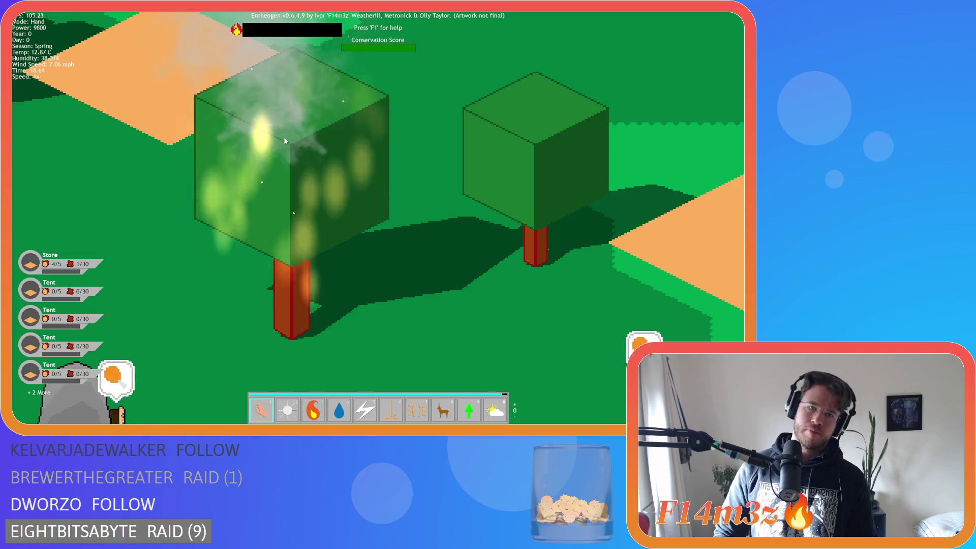
key(1)
key(Up)
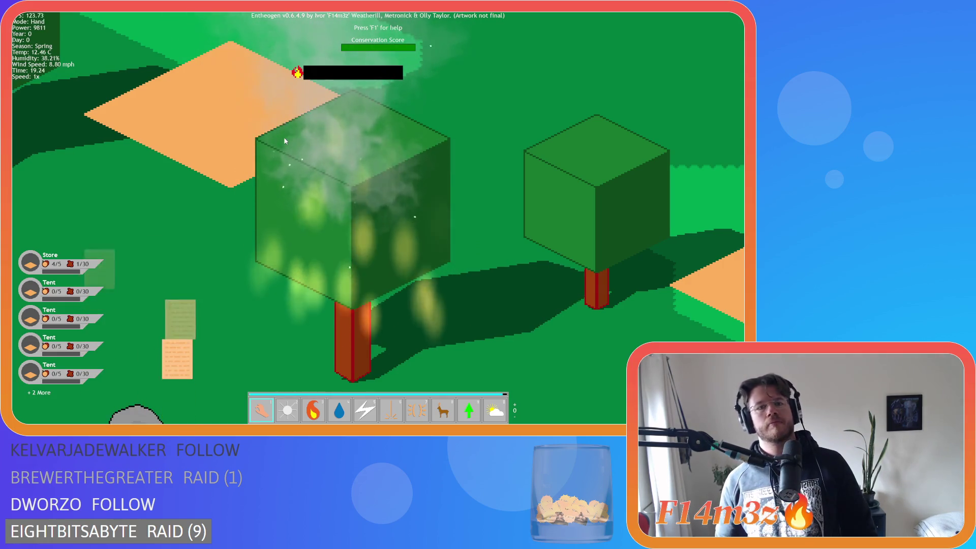
Set a second tree near the villagers ablaze and zoom out to see both extinguish bars
key(Down)
scroll(304, 139, down, 5)
key(3)
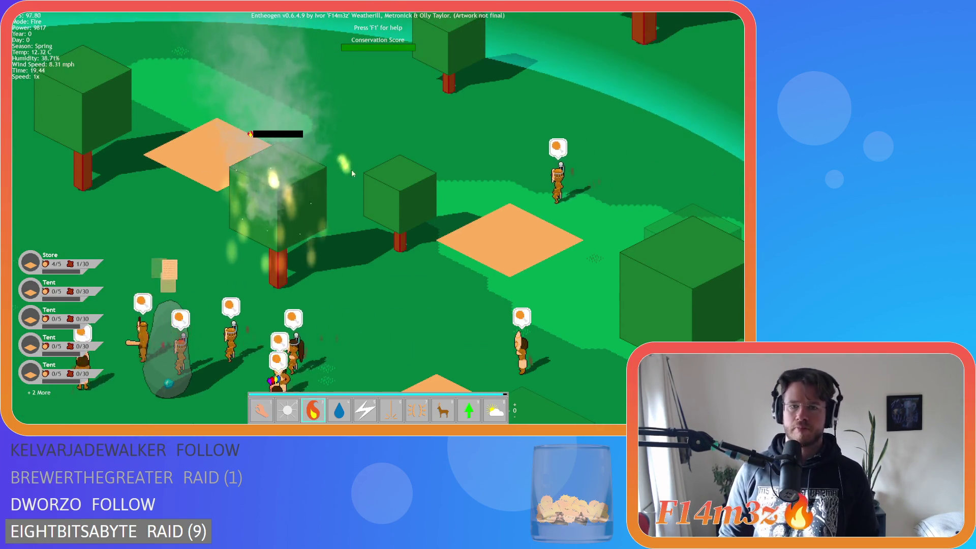
click(400, 224)
scroll(399, 224, down, 1)
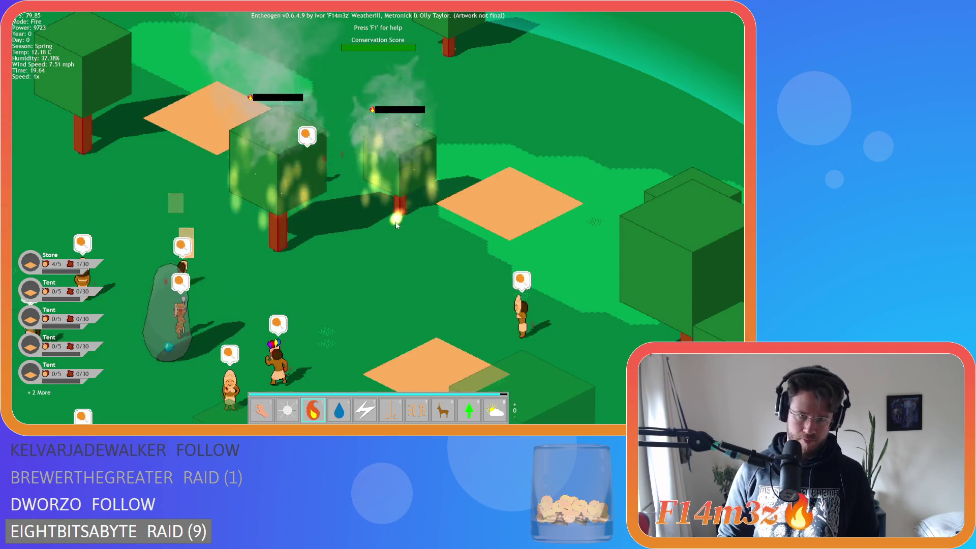
scroll(391, 223, down, 1)
scroll(390, 223, down, 2)
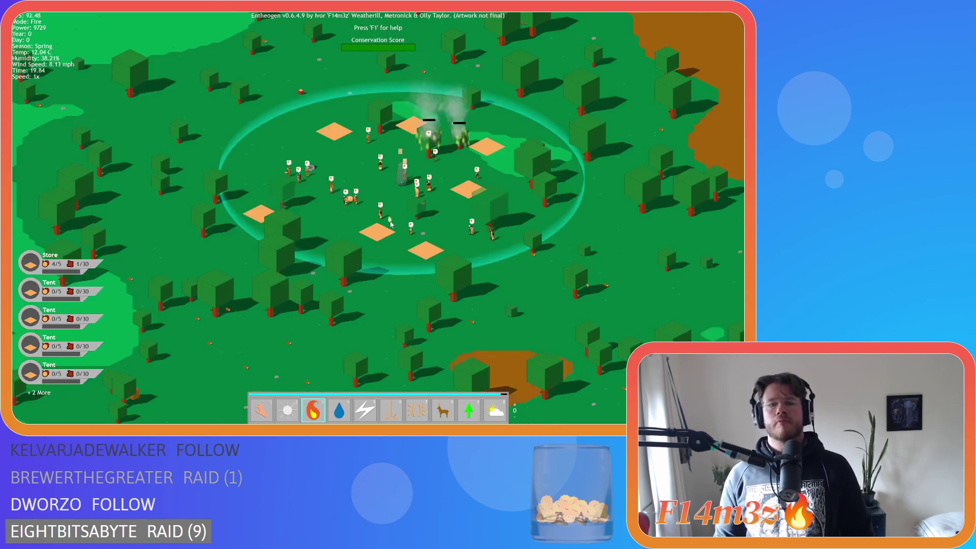
scroll(390, 224, down, 2)
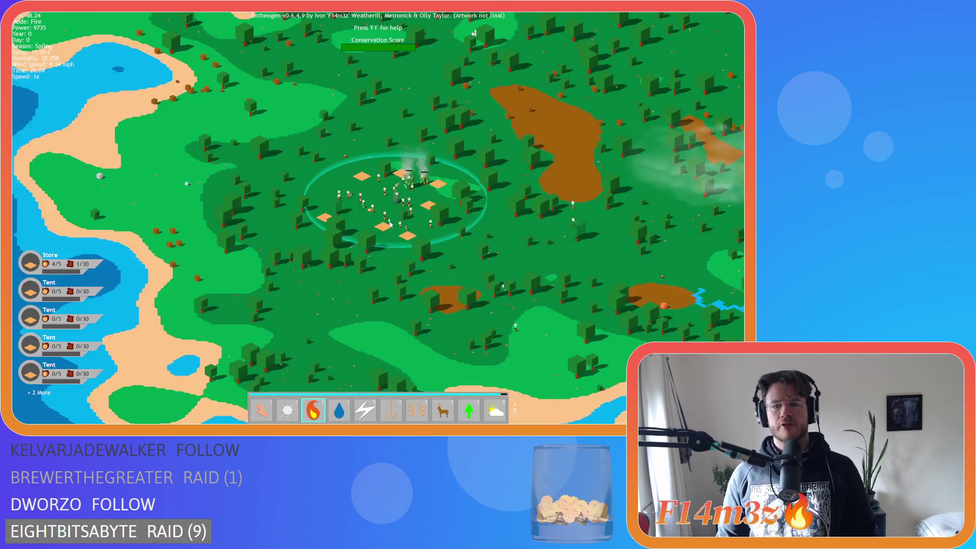
scroll(392, 230, up, 3)
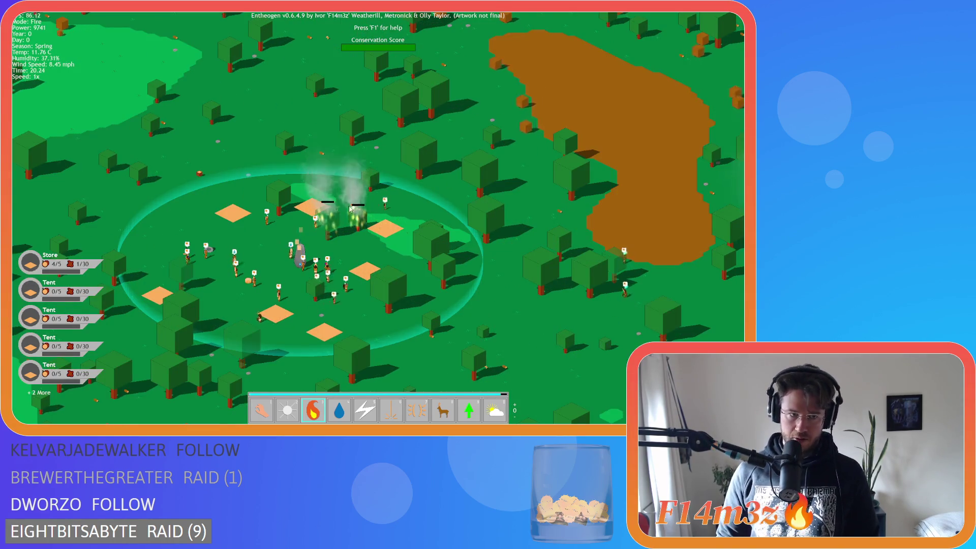
scroll(344, 205, up, 2)
scroll(344, 205, down, 3)
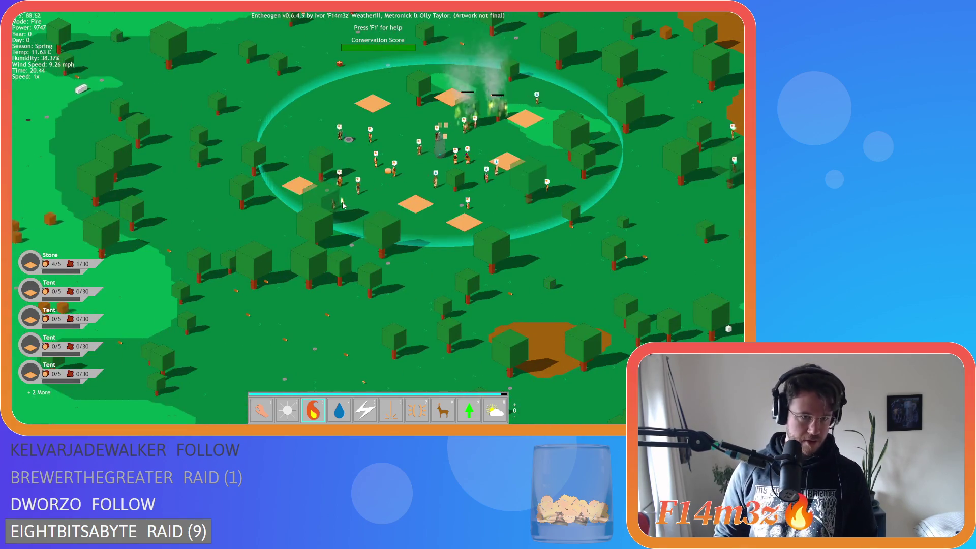
scroll(509, 268, up, 2)
scroll(507, 261, up, 2)
scroll(508, 261, down, 3)
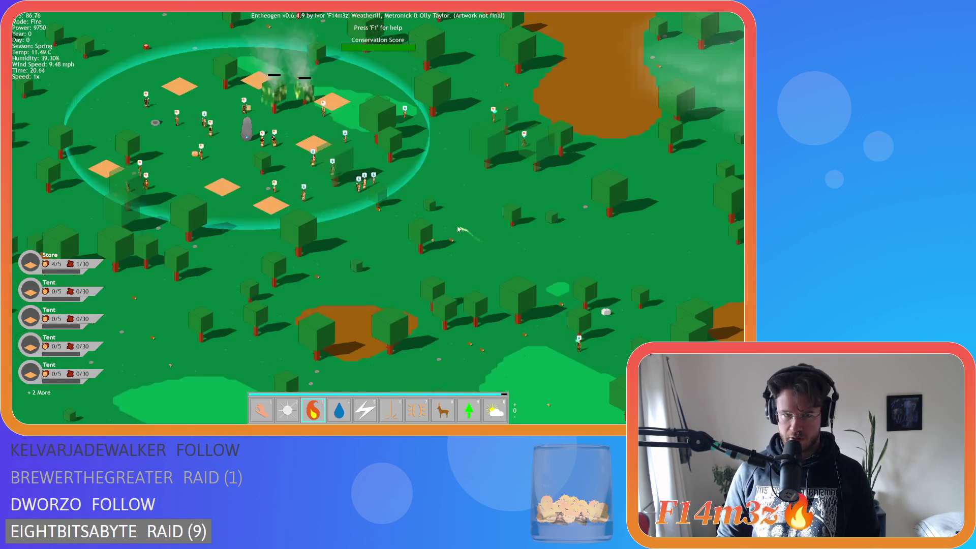
scroll(447, 254, up, 1)
scroll(416, 251, down, 2)
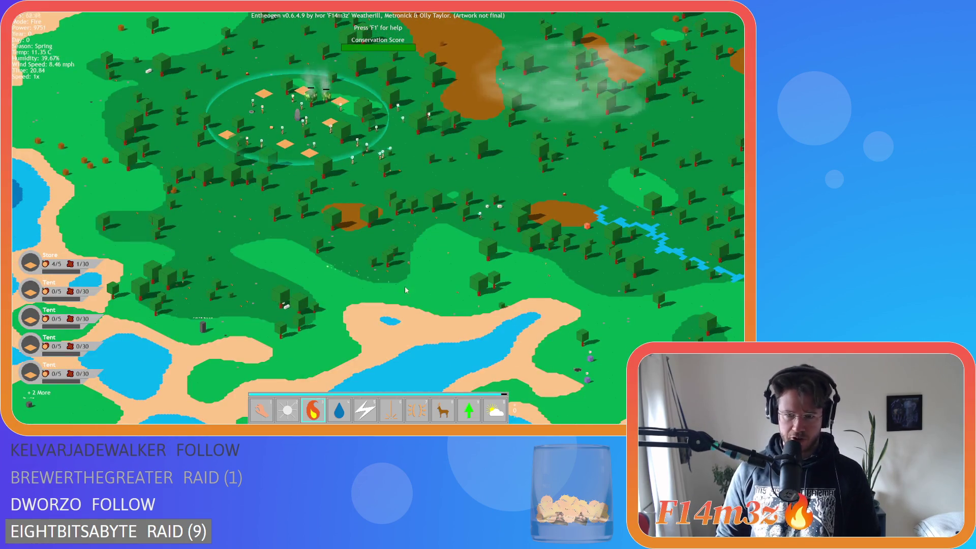
scroll(448, 294, down, 3)
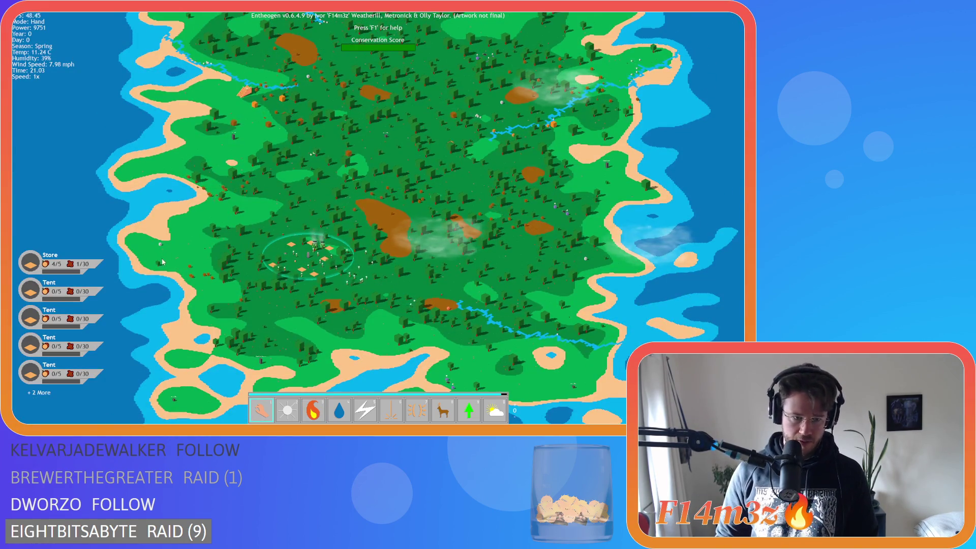
scroll(163, 262, up, 5)
click(251, 102)
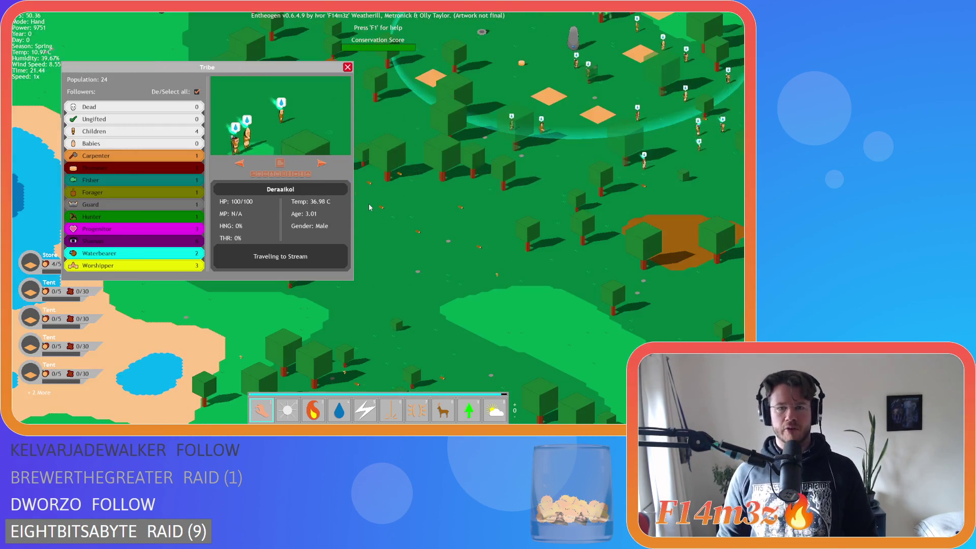
key(Escape)
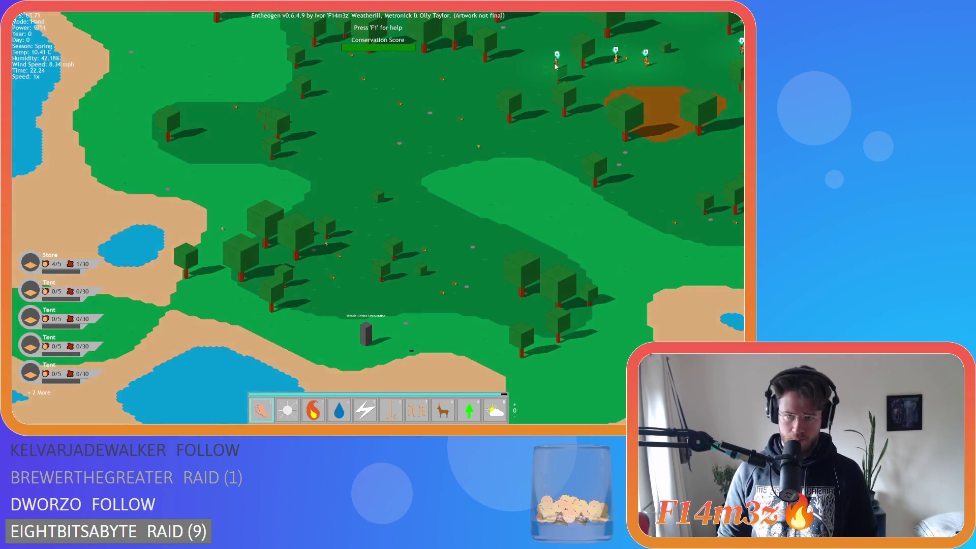
Set the game speed to 8x and back to 1x, then pan down and right across the map
key(plus)
key(plus)
key(plus)
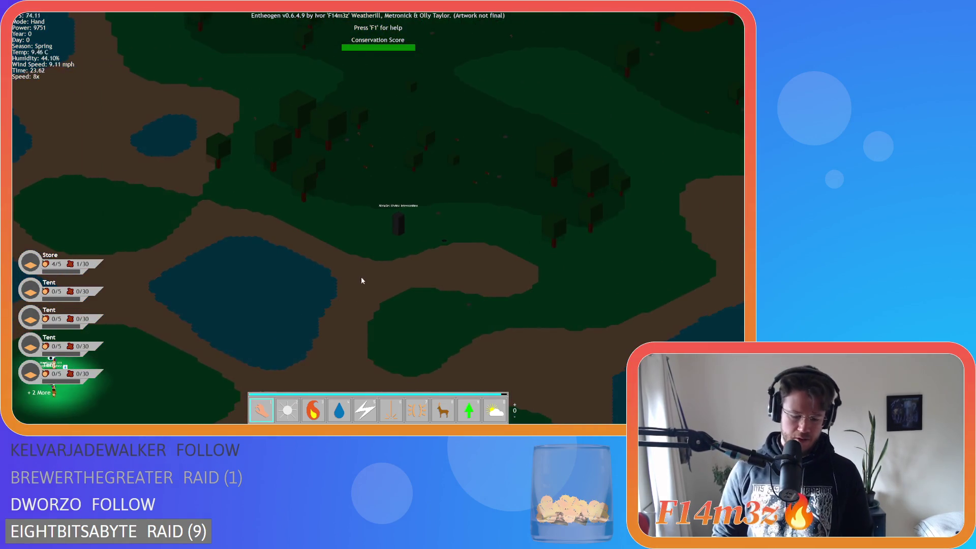
key(minus)
key(minus)
key(minus)
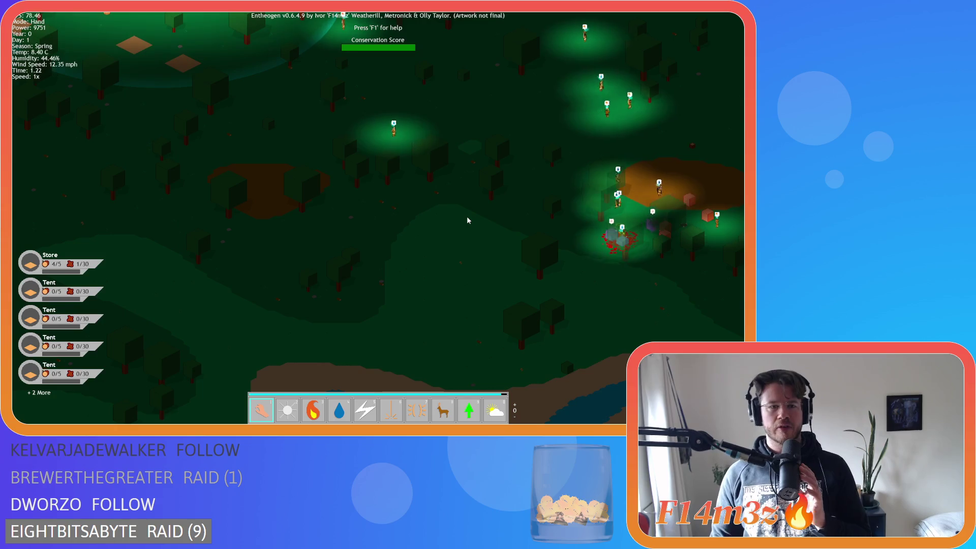
key(s)
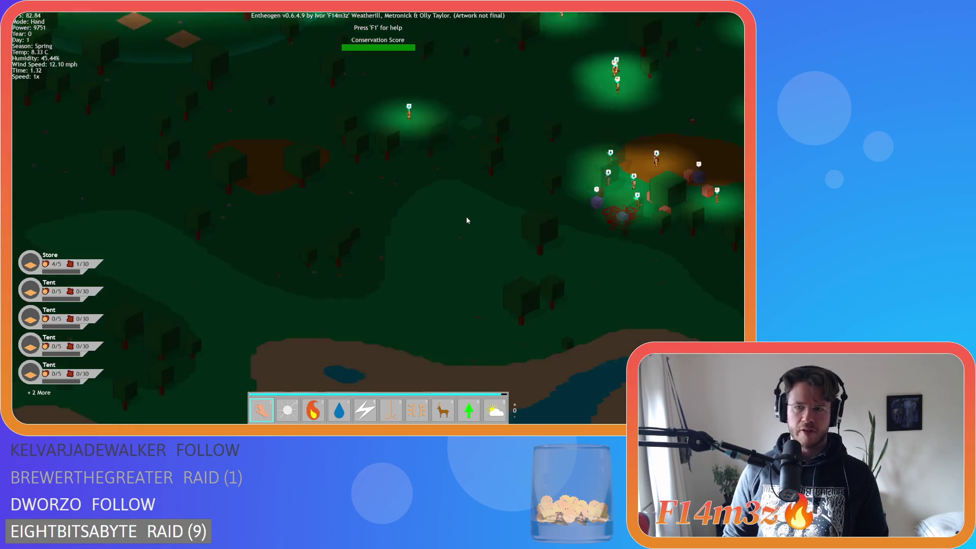
key(s)
key(d)
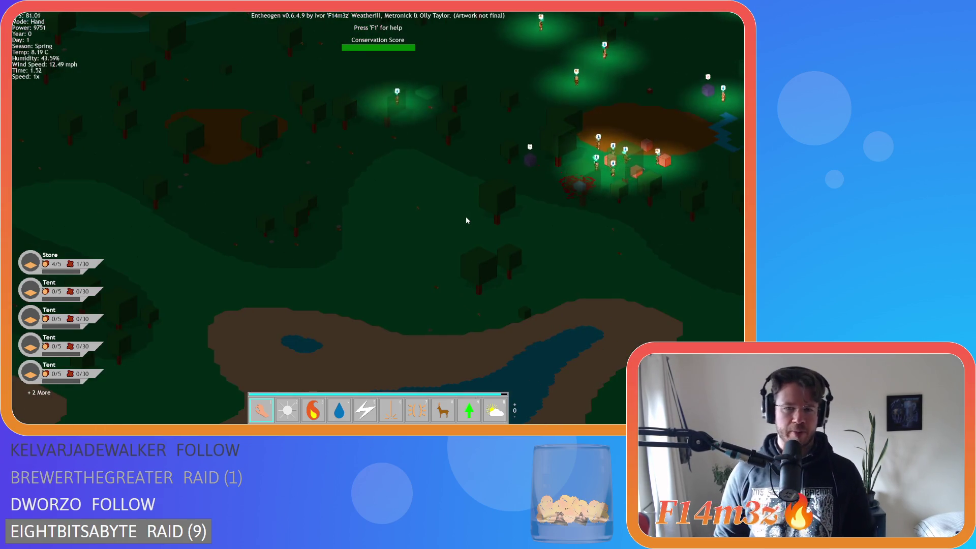
key(s)
key(d)
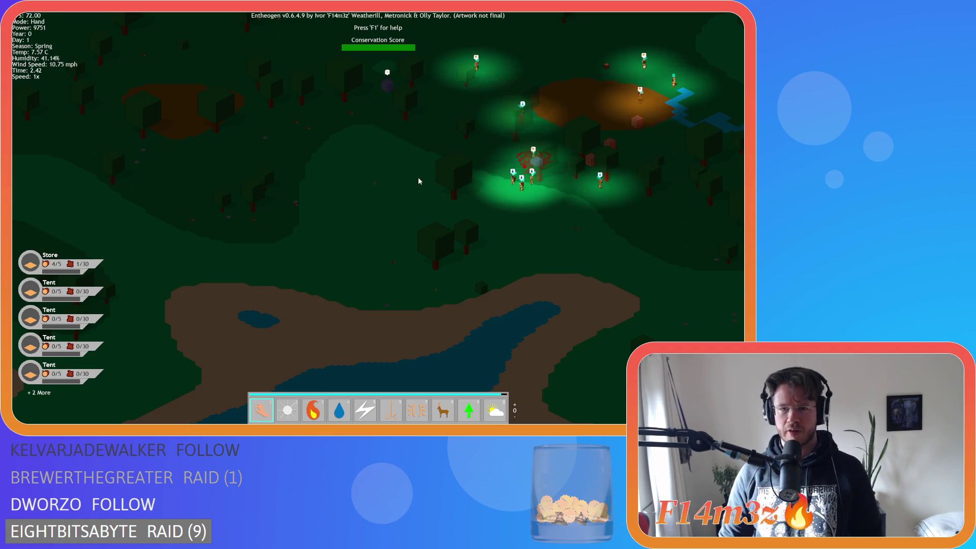
key(s)
key(a)
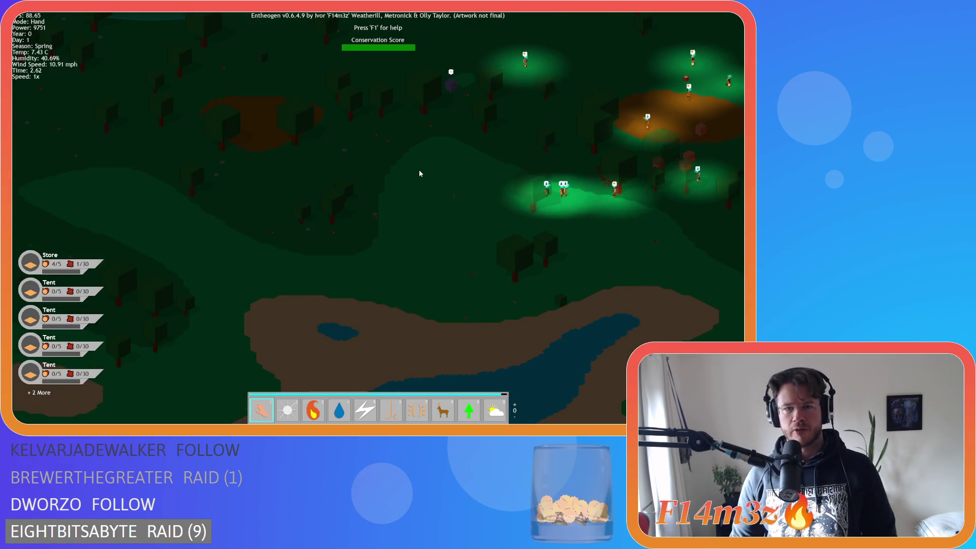
key(s)
key(d)
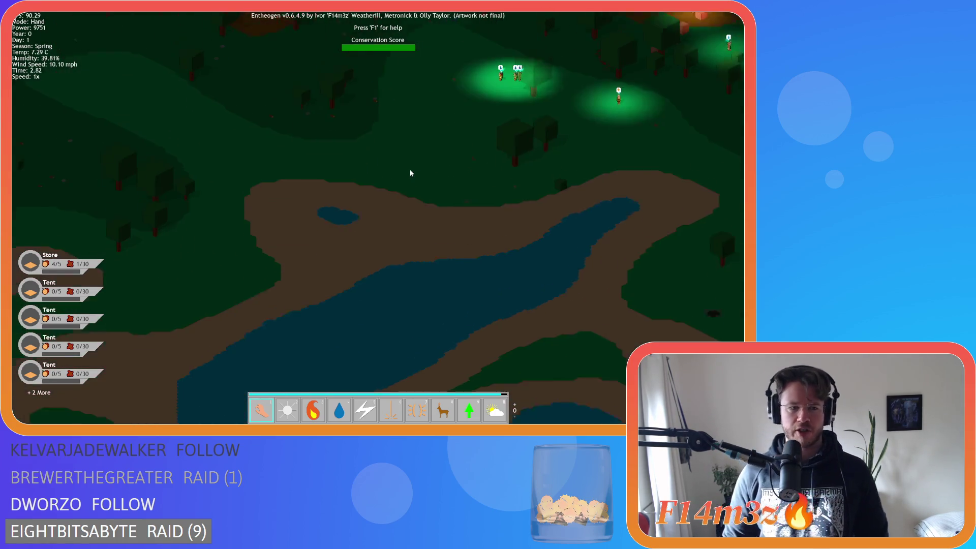
Pan back left and zoom in to centre the Expansion Stone with its 3/3 worshippers
key(a)
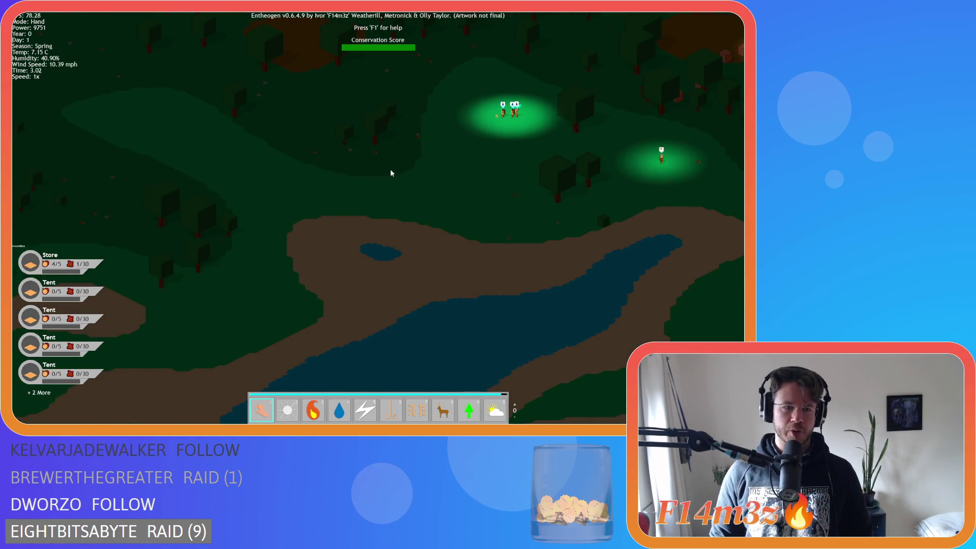
key(s)
key(a)
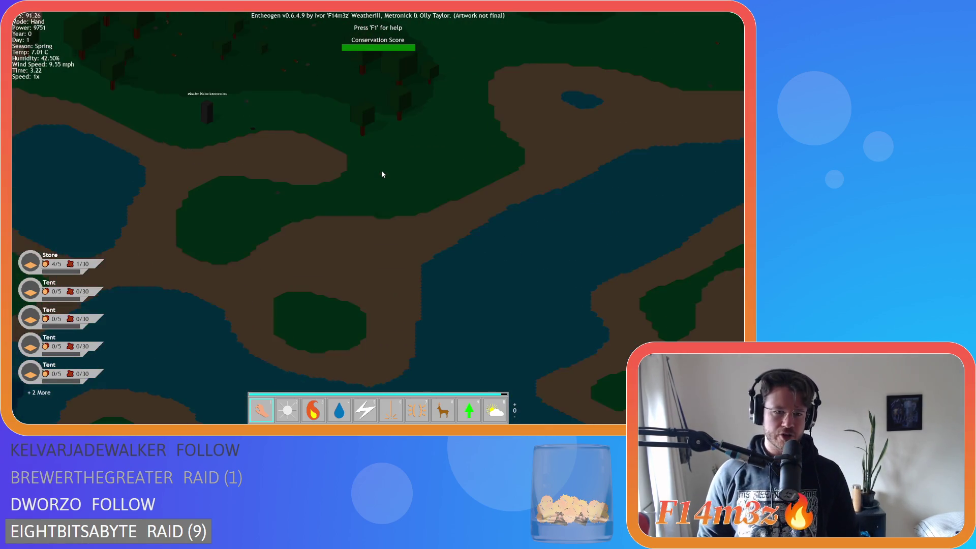
key(d)
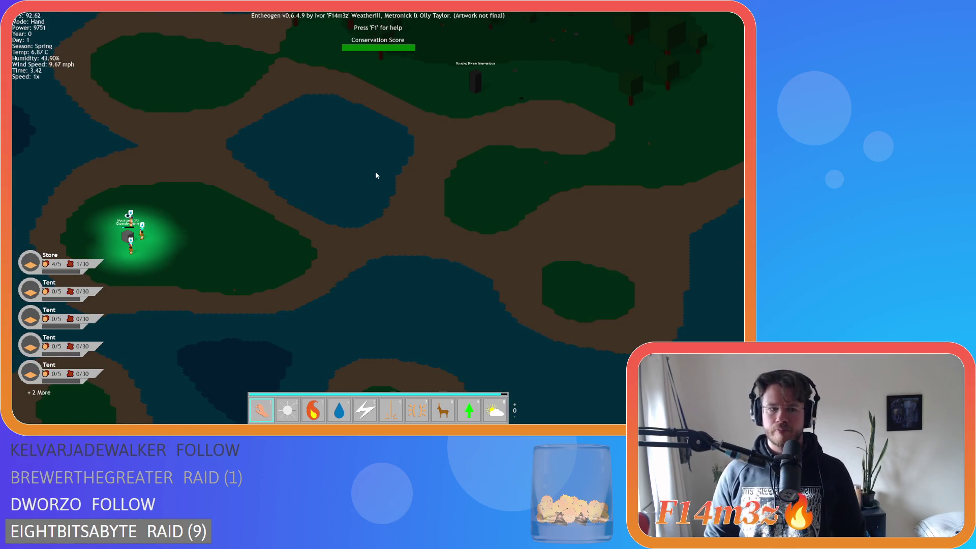
key(a)
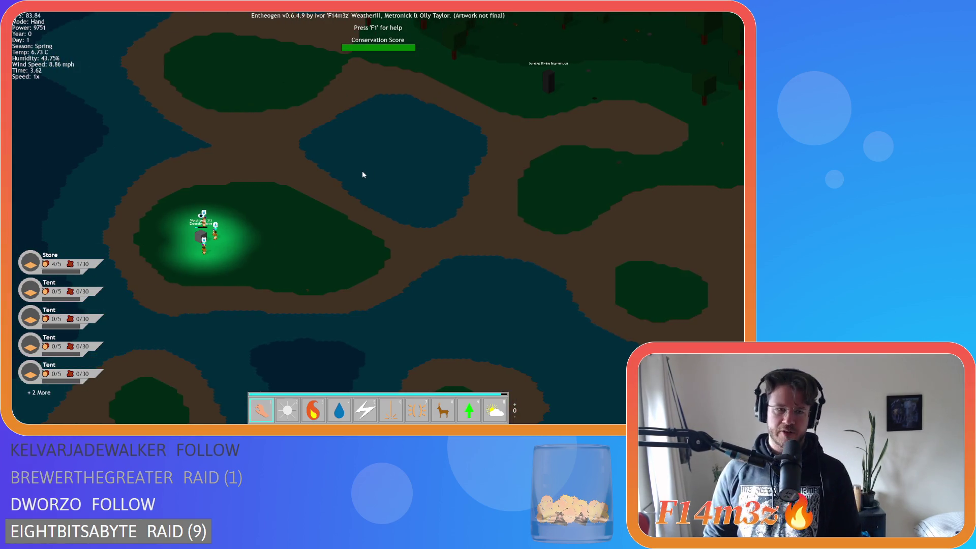
key(a)
key(w)
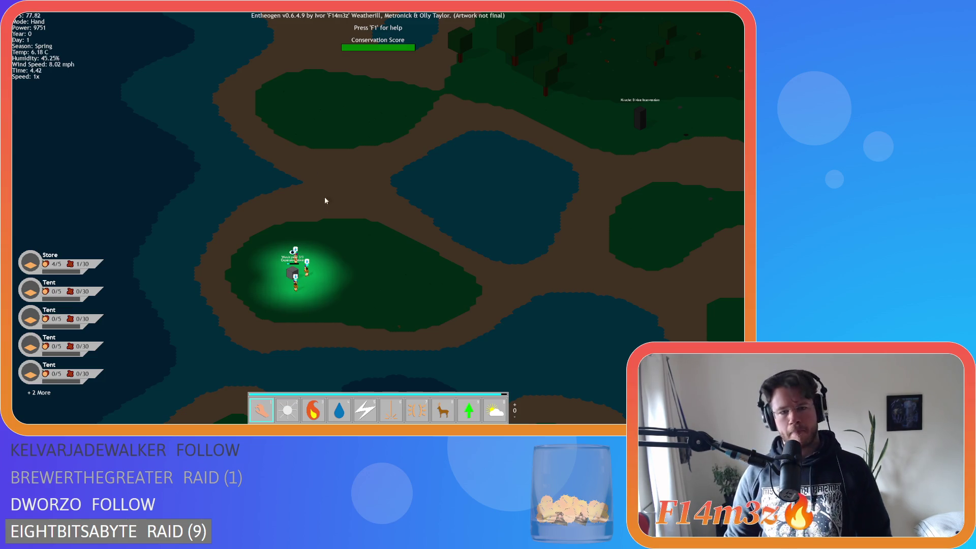
scroll(324, 197, up, 5)
key(d)
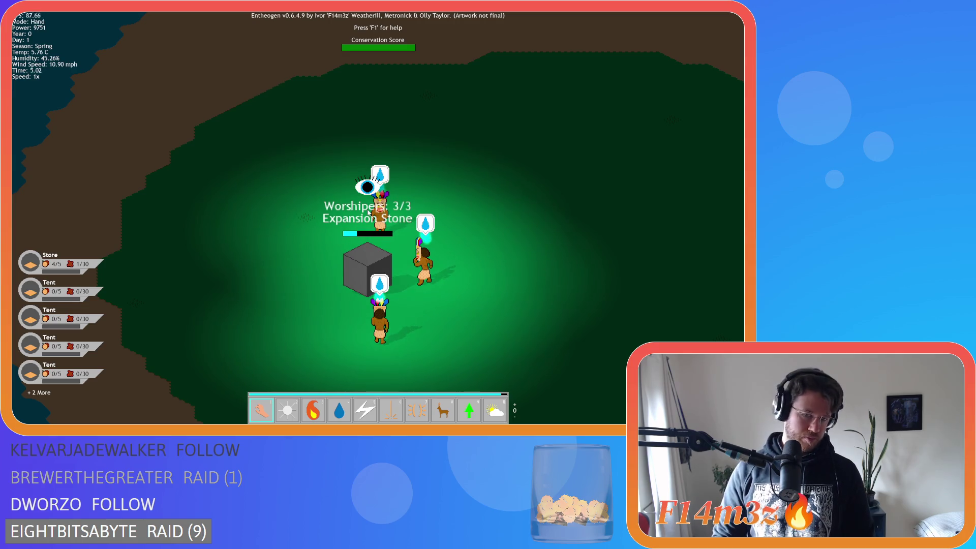
Zoom out and back in around the village while its sphere of influence spreads into the forest
scroll(368, 212, down, 3)
scroll(368, 212, down, 5)
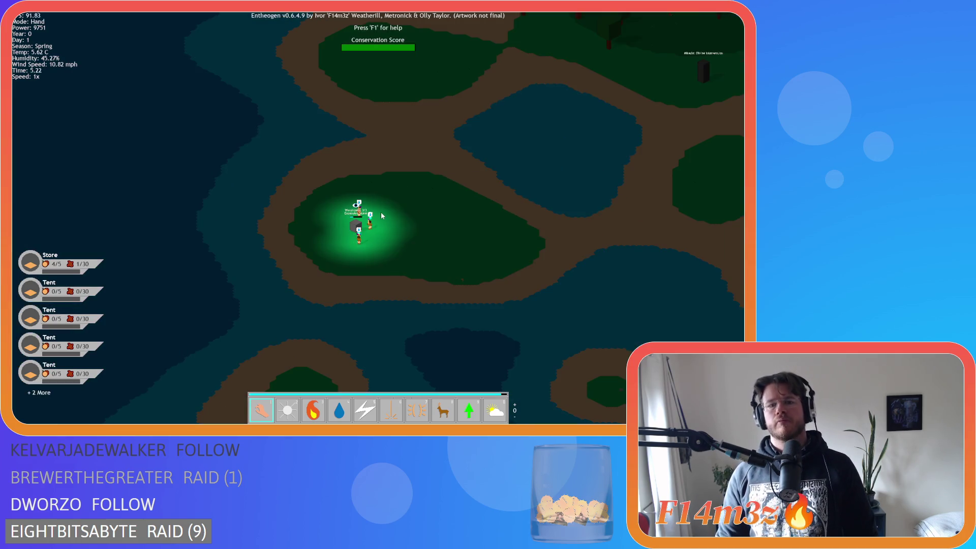
key(w)
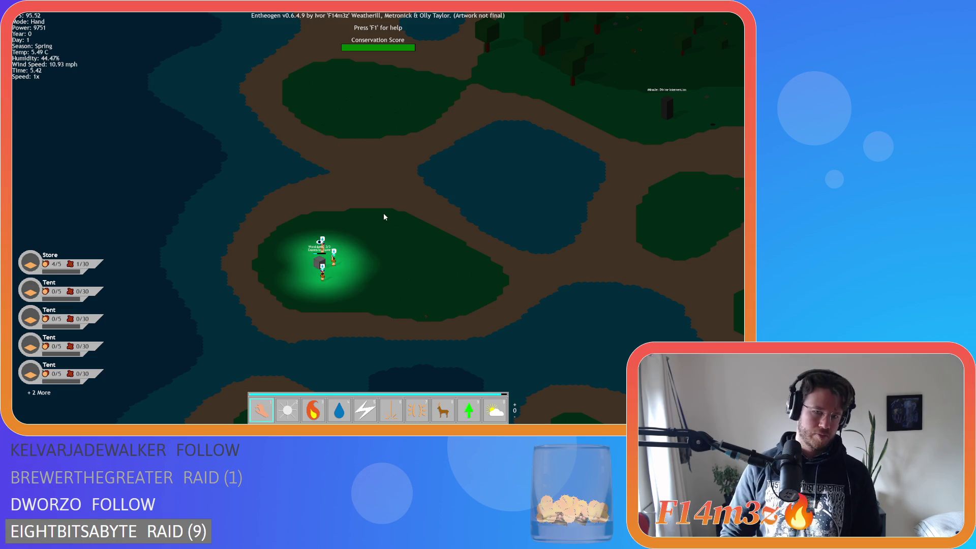
scroll(385, 218, down, 2)
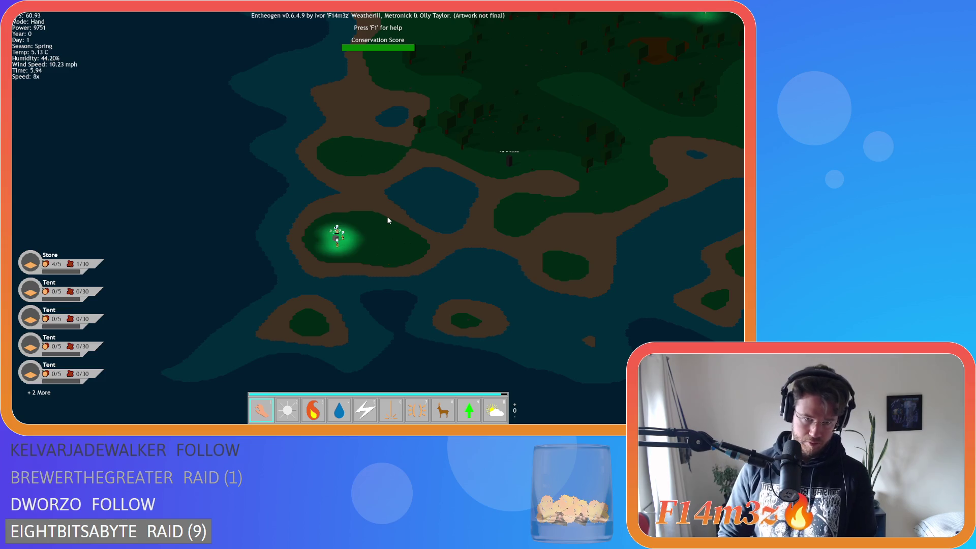
scroll(356, 245, up, 6)
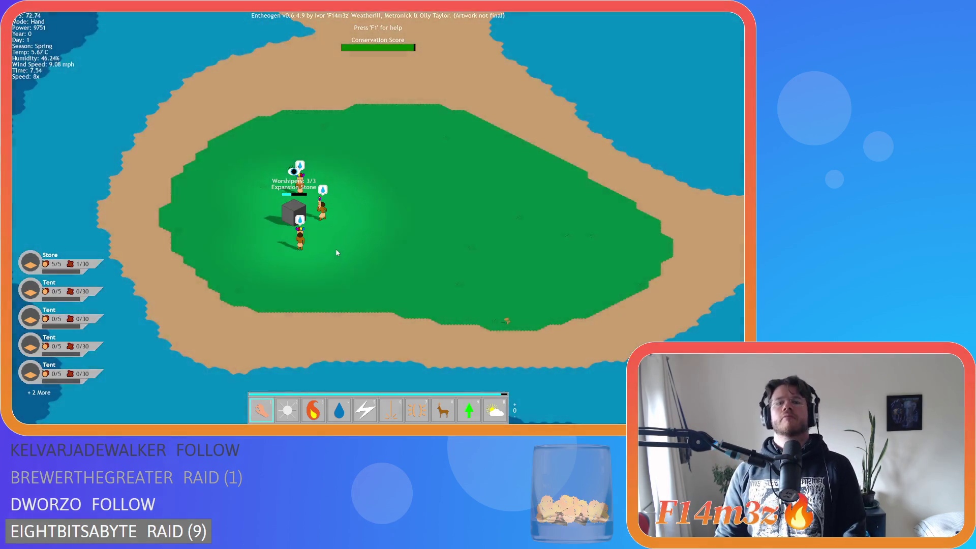
scroll(336, 253, up, 3)
scroll(336, 253, up, 1)
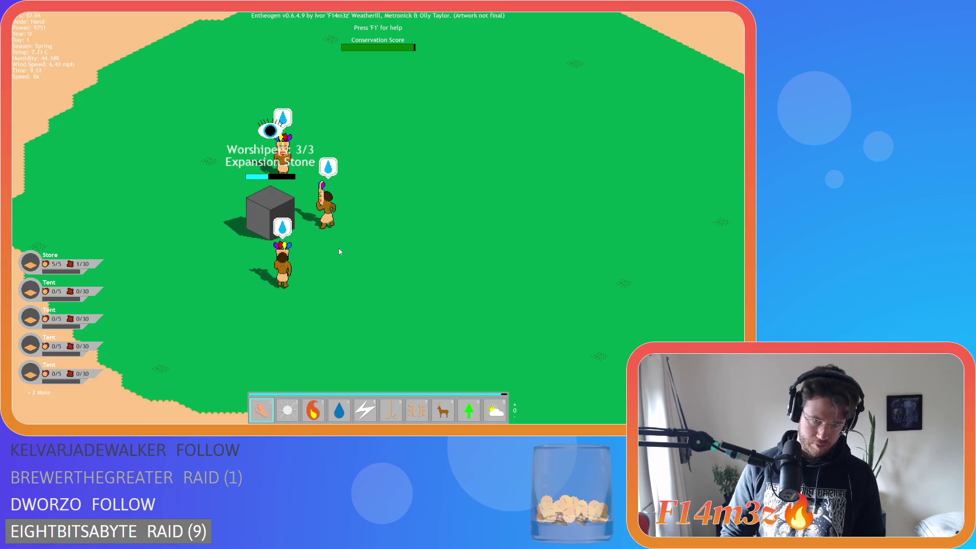
scroll(340, 252, down, 10)
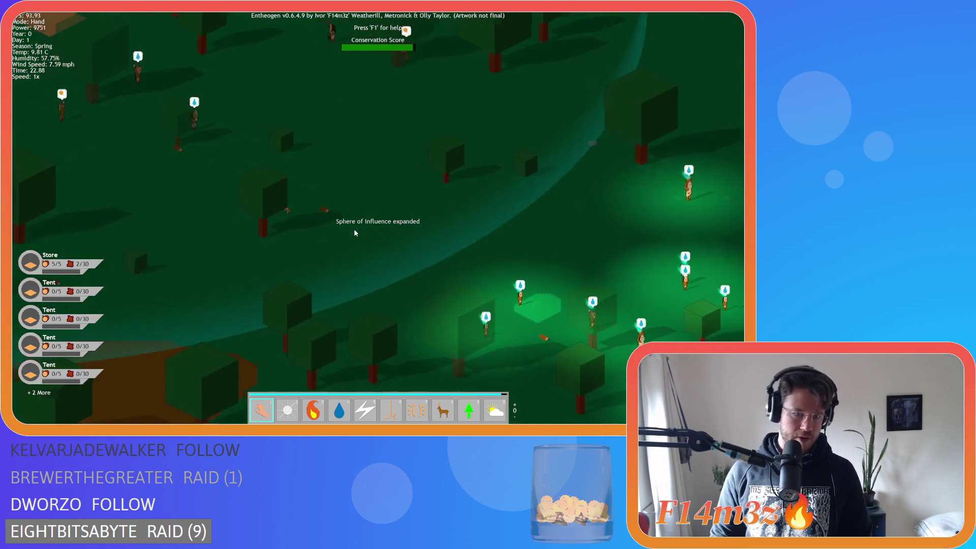
Set two trees on fire with the Fire power and zoom to check their bars
key(3)
click(371, 138)
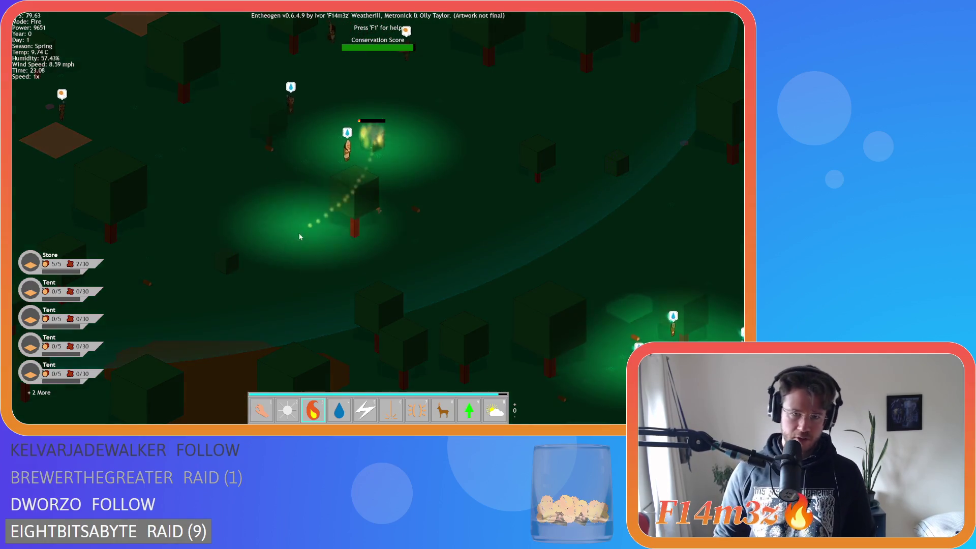
click(234, 261)
scroll(240, 267, up, 3)
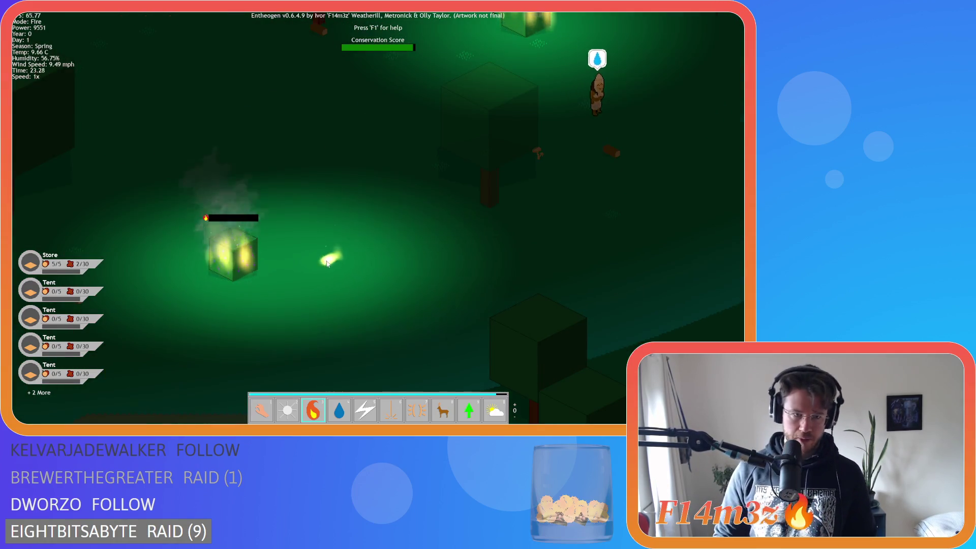
scroll(325, 257, down, 3)
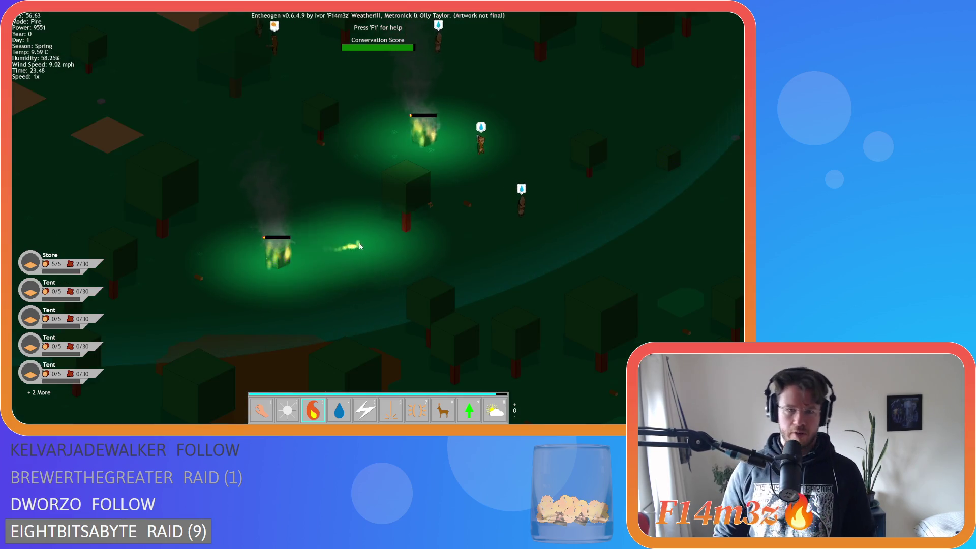
Pan toward the burning huts with villager name and health labels shown, then quit to the title screen
key(d)
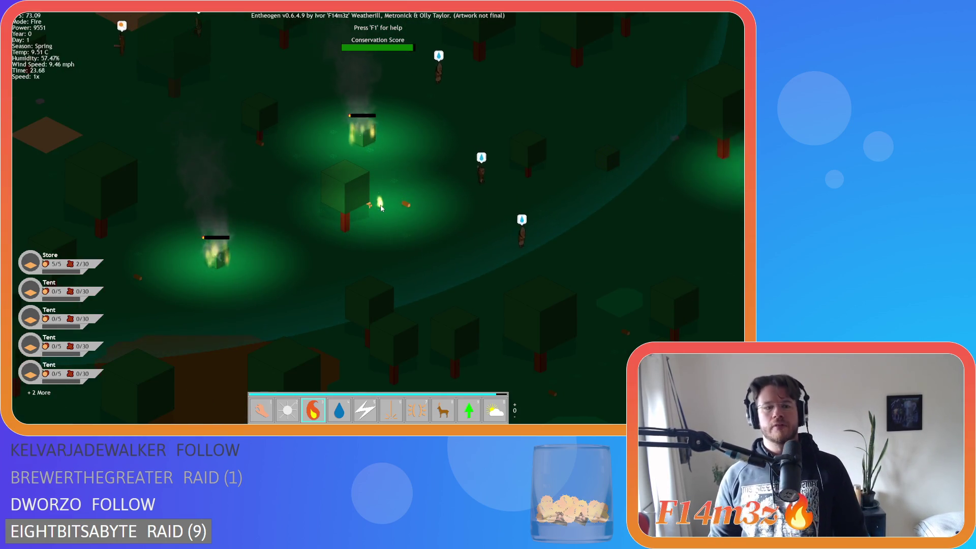
key(a)
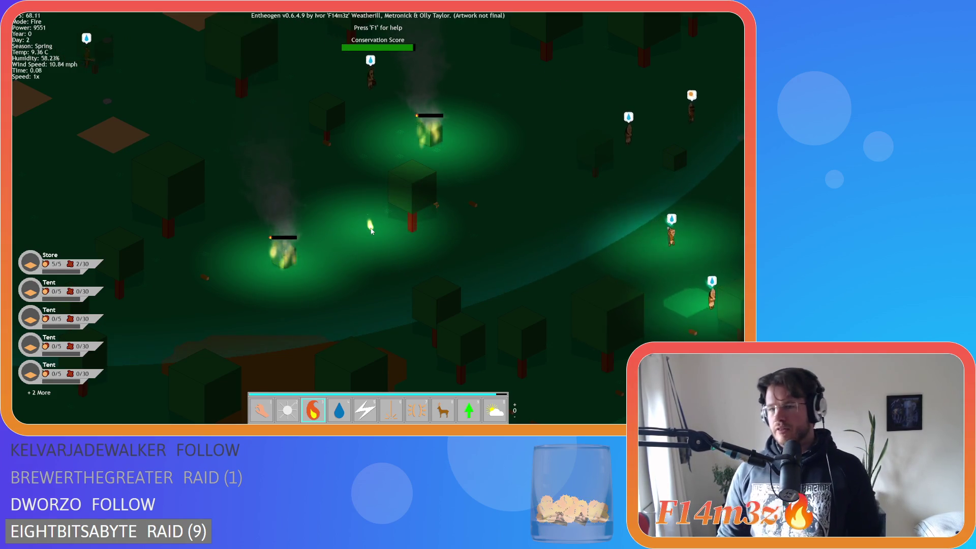
scroll(371, 227, down, 2)
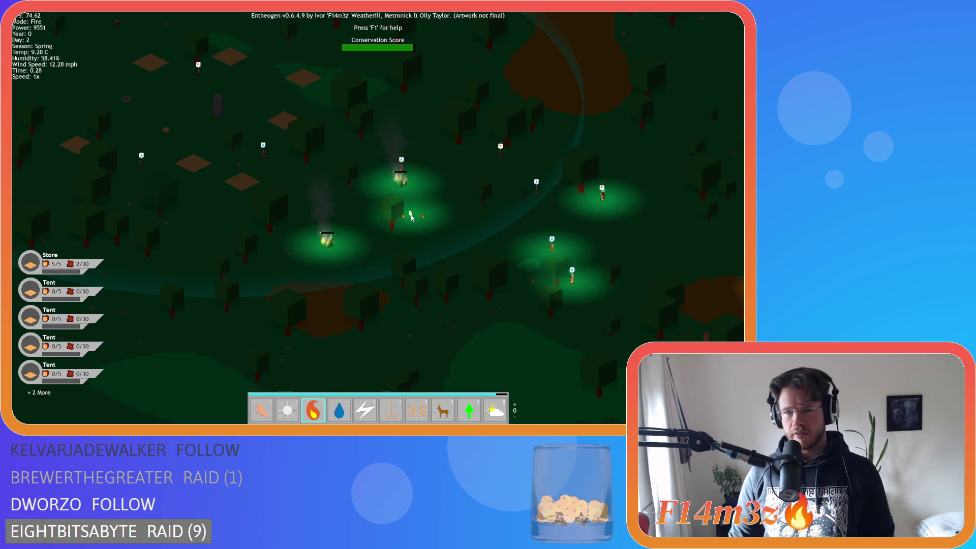
scroll(361, 213, up, 2)
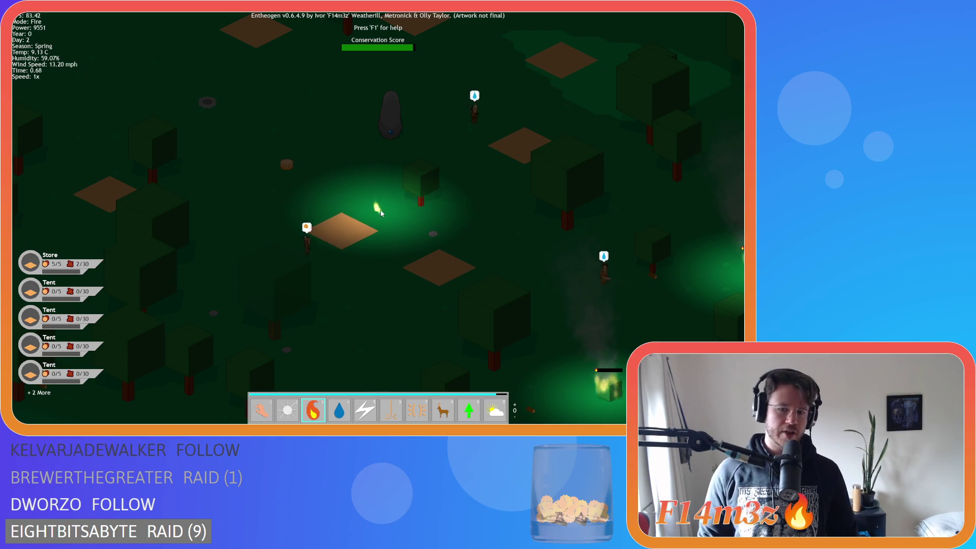
key(d)
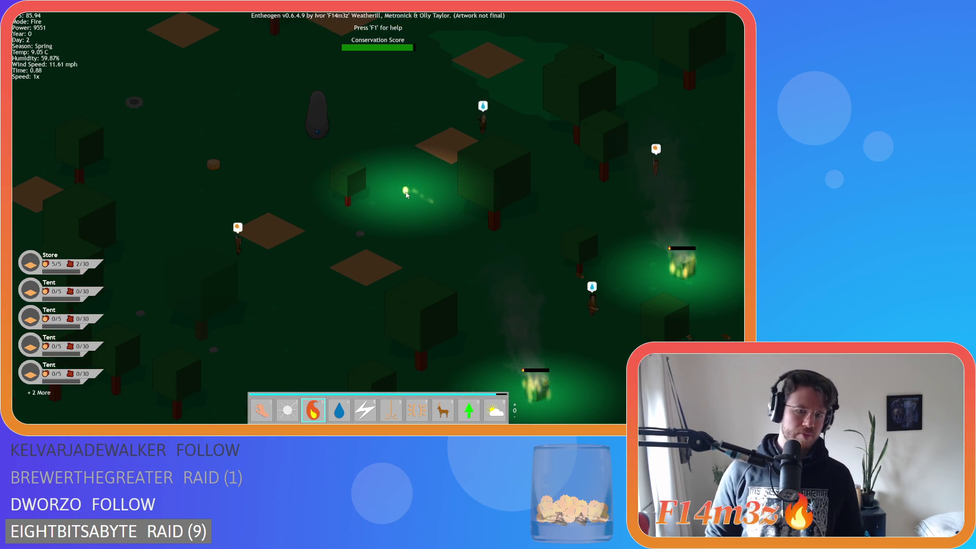
key(alt)
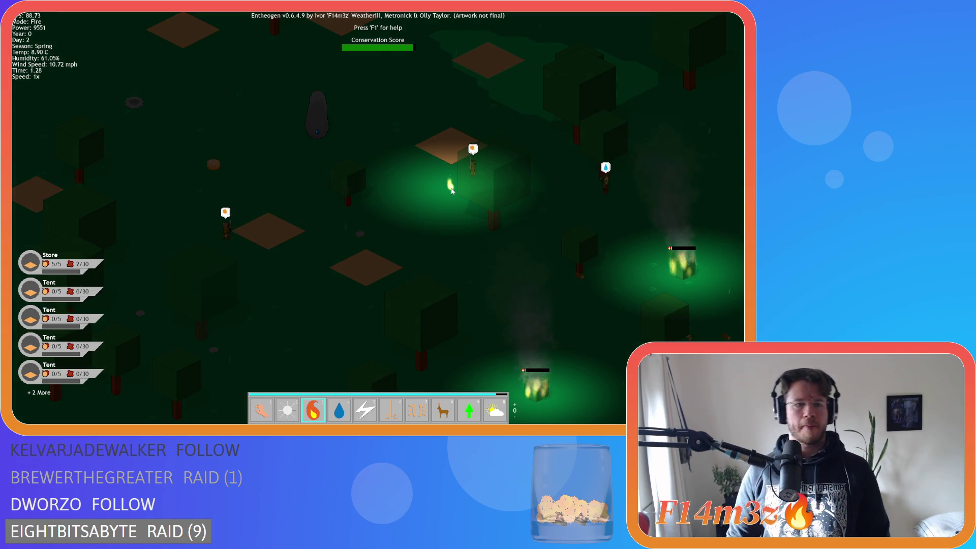
key(Escape)
key(Return)
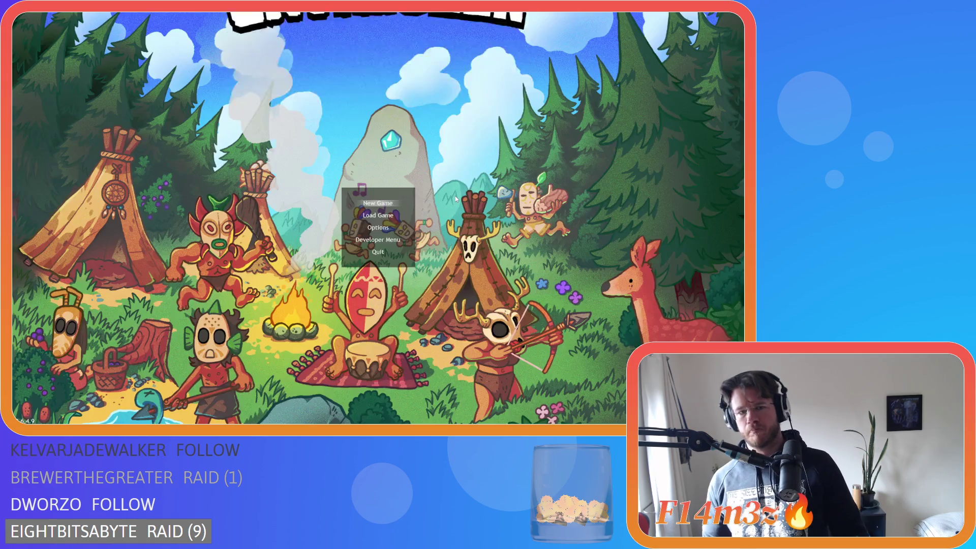
Close the game and close all open editor windows in the GameMaker workspace
key(Escape)
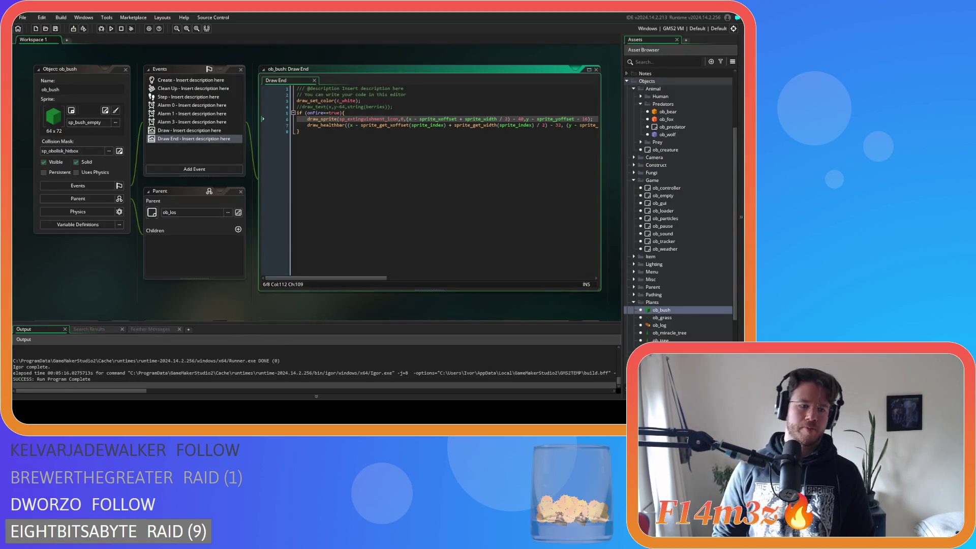
click(352, 235)
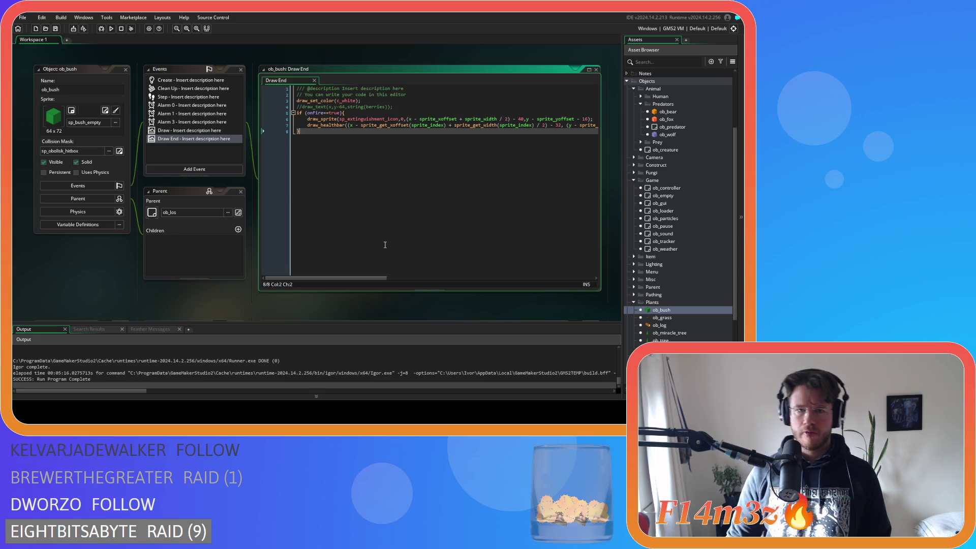
right_click(96, 275)
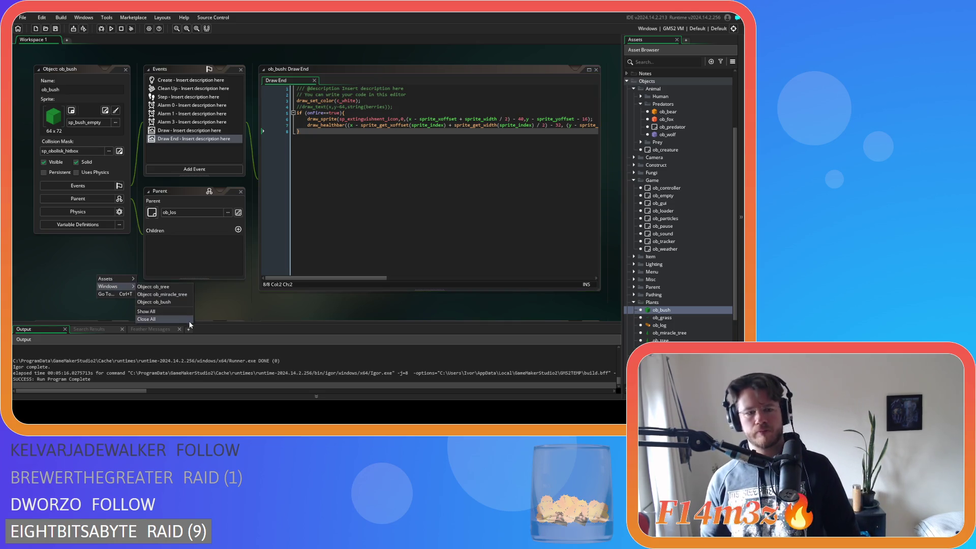
click(132, 293)
Collapse the Plants, Predators, Animal, Game and Objects folders in the asset tree
click(633, 302)
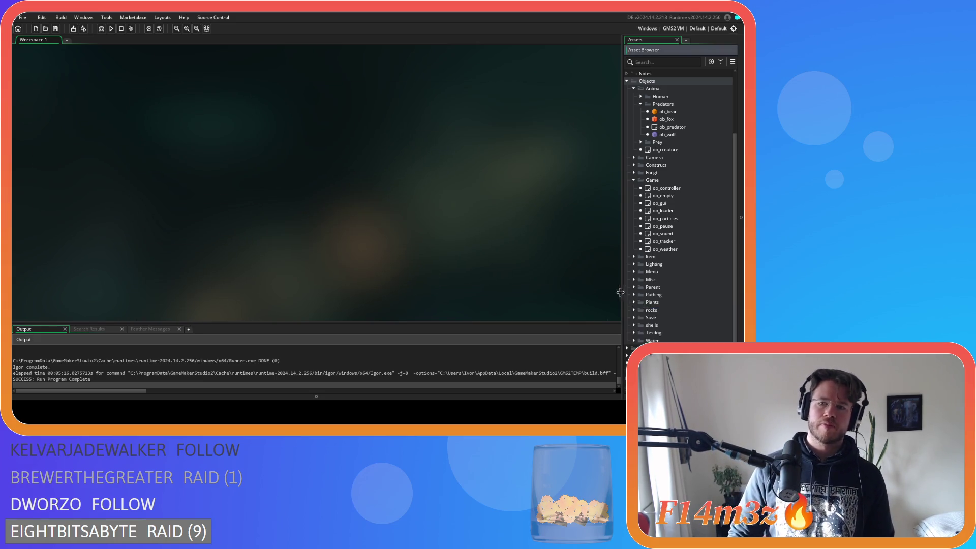
click(641, 104)
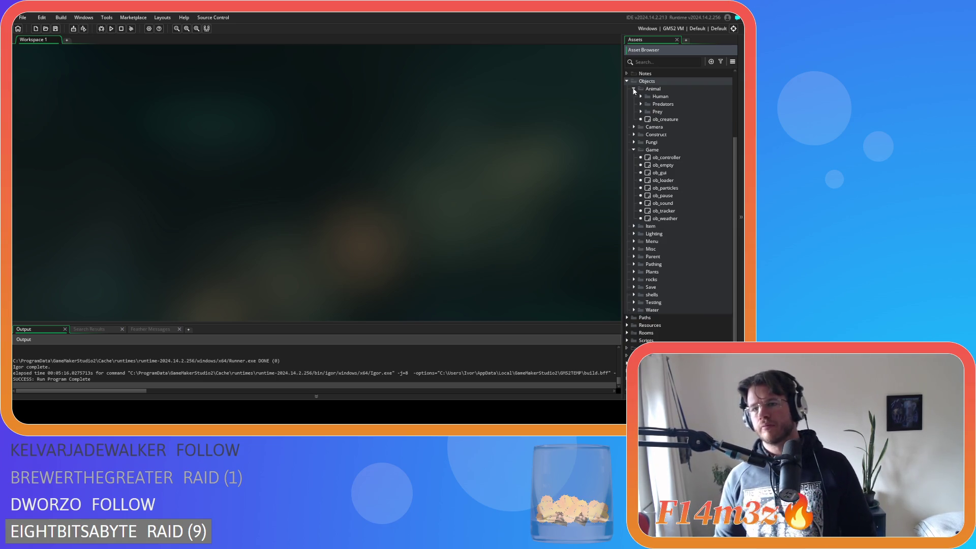
click(634, 90)
click(632, 129)
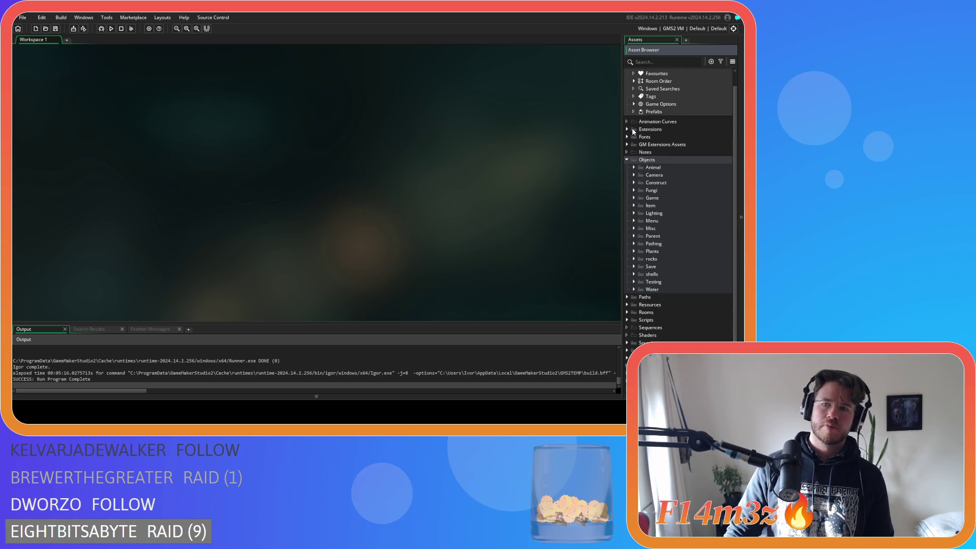
click(627, 161)
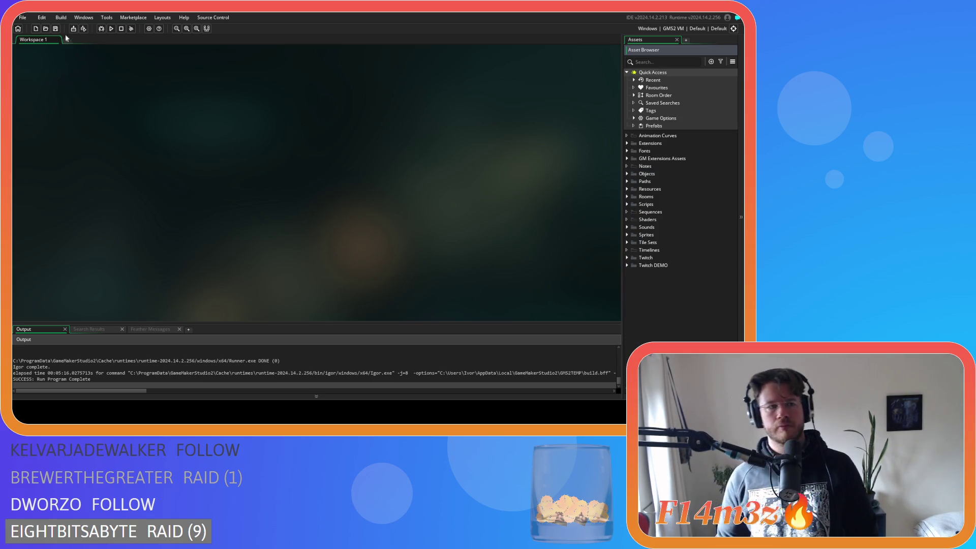
Expand Objects > Game > Animal > Human and open the ob_human object
click(626, 174)
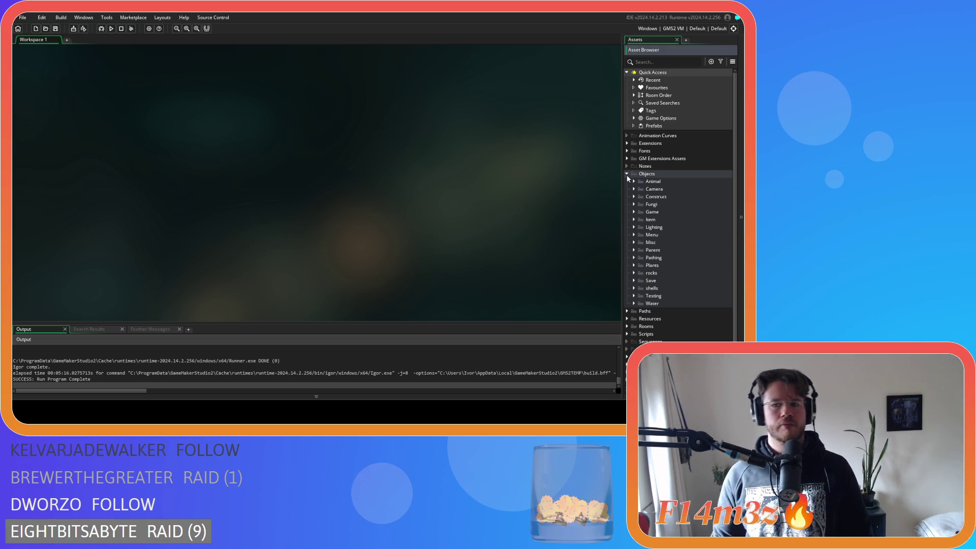
click(634, 212)
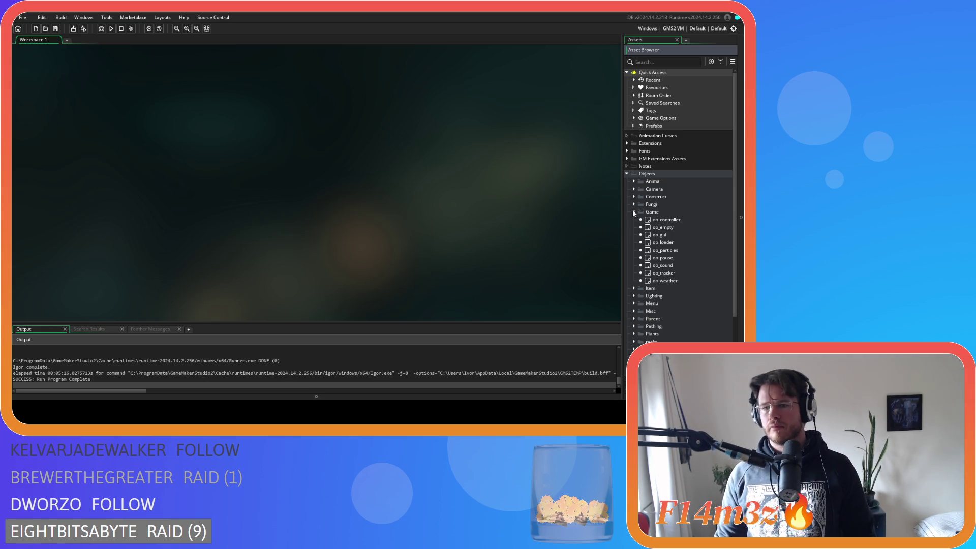
click(633, 182)
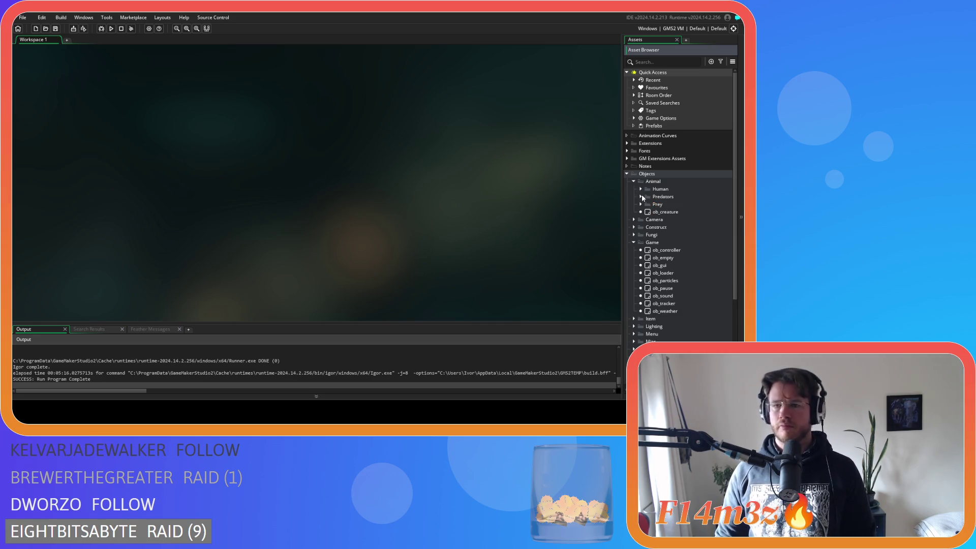
click(633, 182)
click(634, 182)
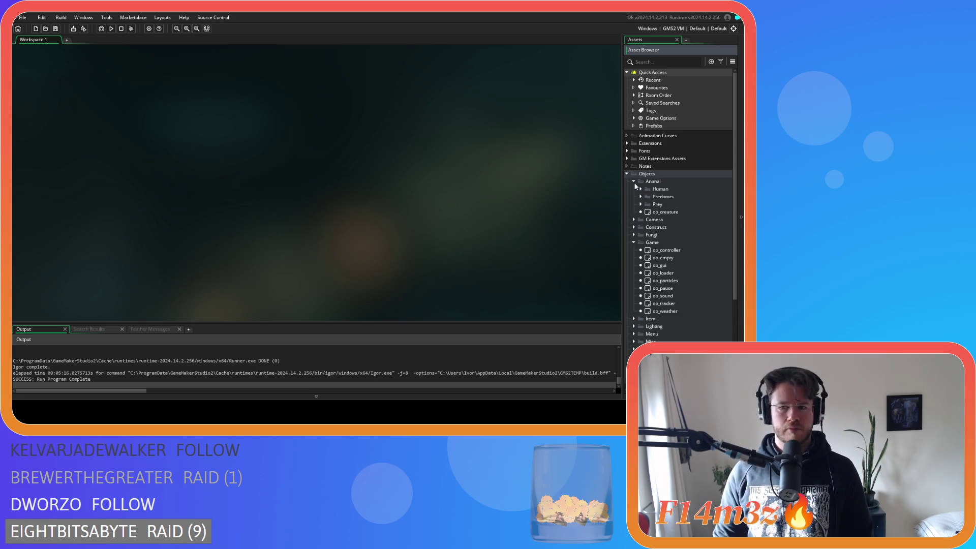
click(641, 189)
click(653, 197)
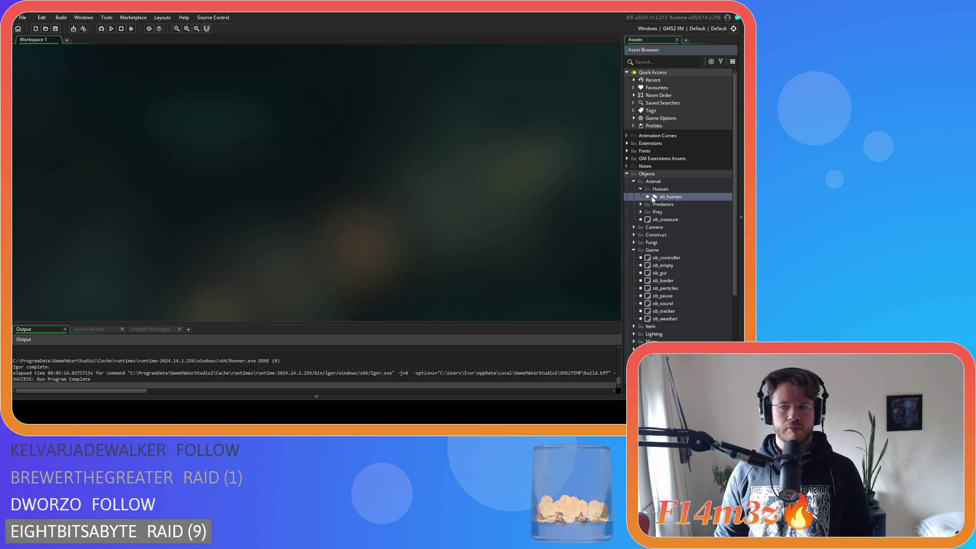
double_click(654, 198)
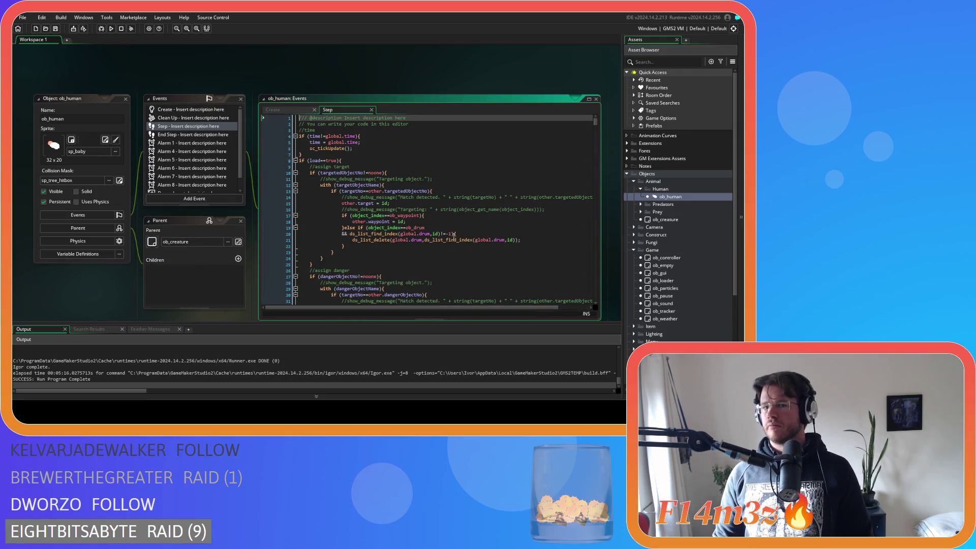
Place the cursor on the target-matching line 13 of ob_human's Step event code
scroll(163, 167, down, 1)
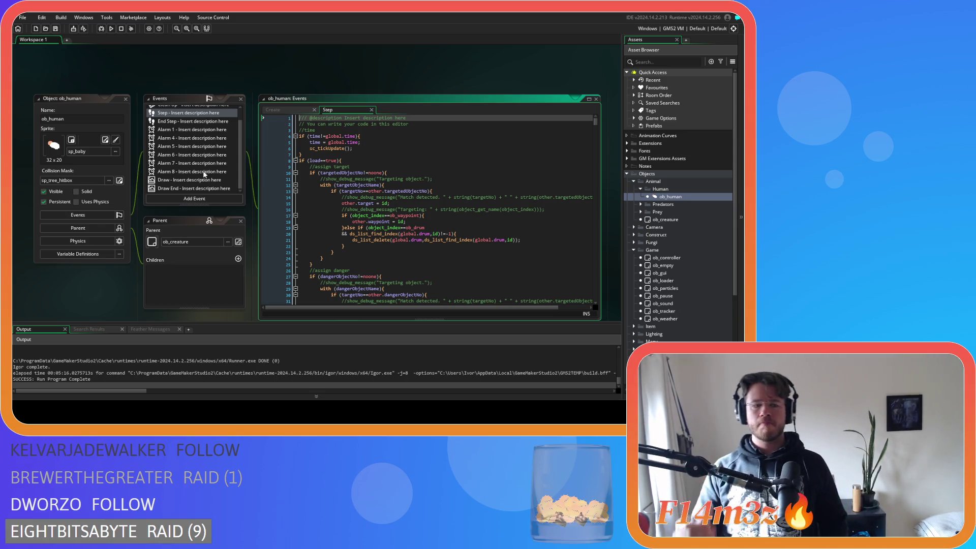
click(443, 191)
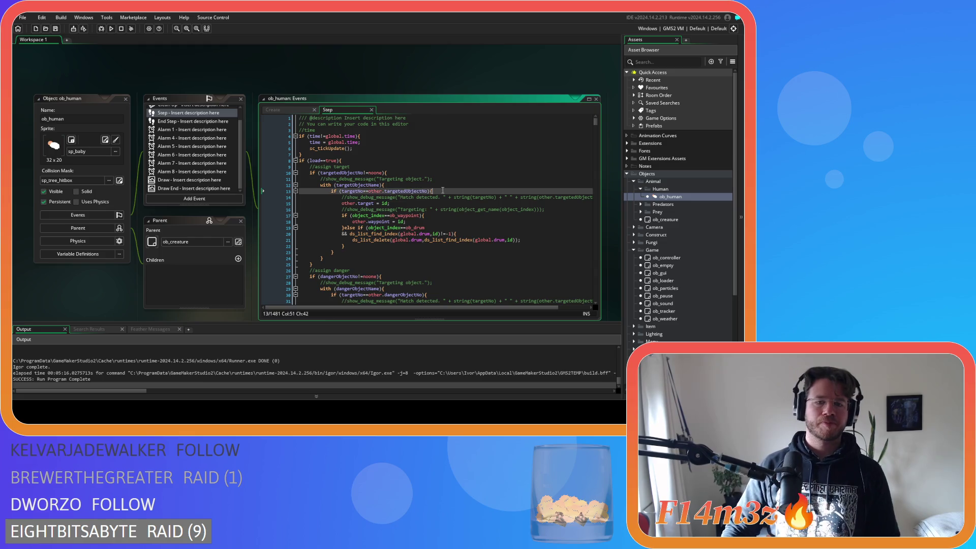
Review ob_human's Draw End health bar code, then close the ob_human object editor
double_click(199, 189)
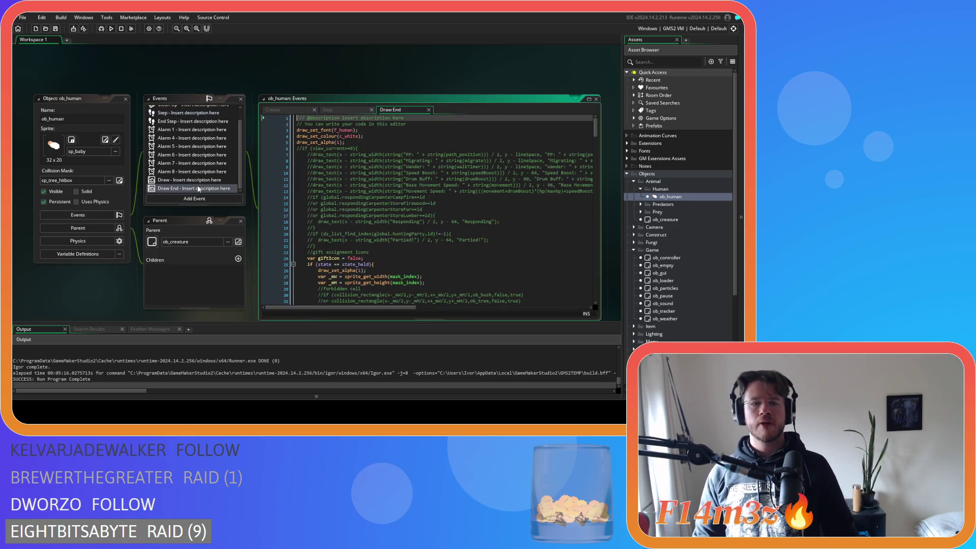
scroll(360, 174, down, 20)
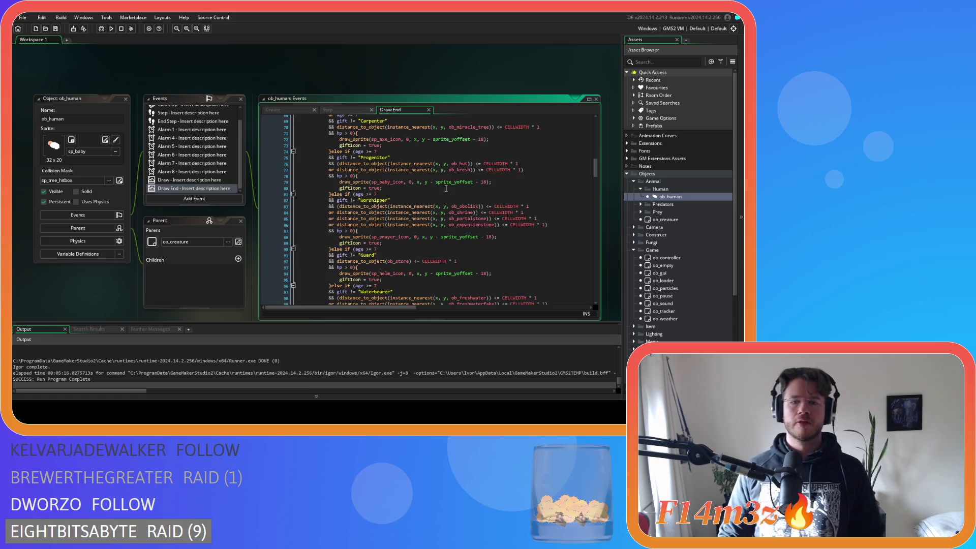
scroll(442, 186, down, 18)
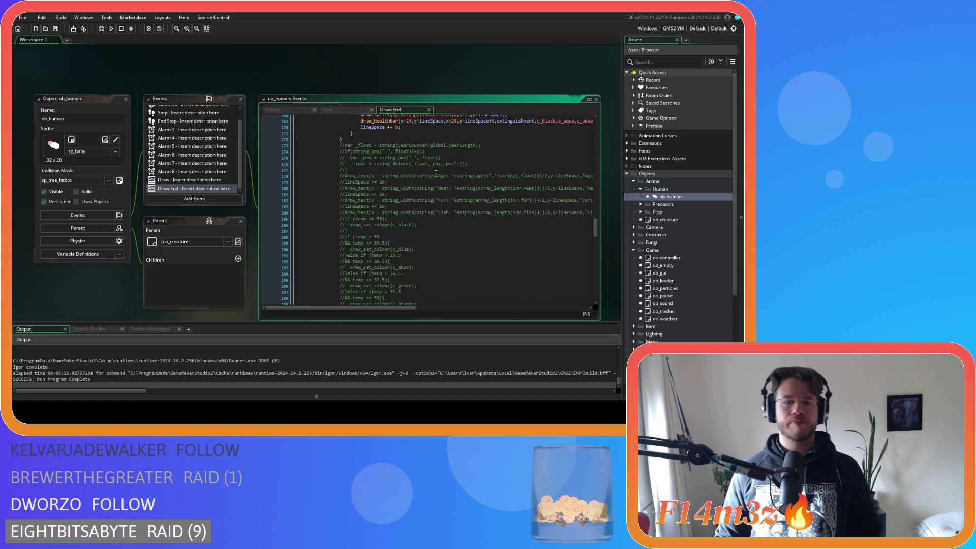
scroll(441, 185, up, 1)
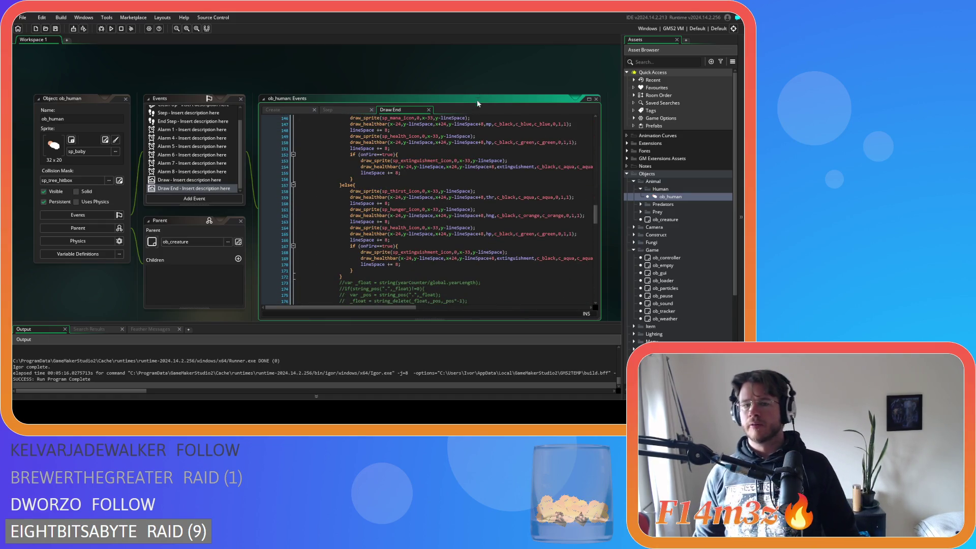
scroll(503, 248, up, 2)
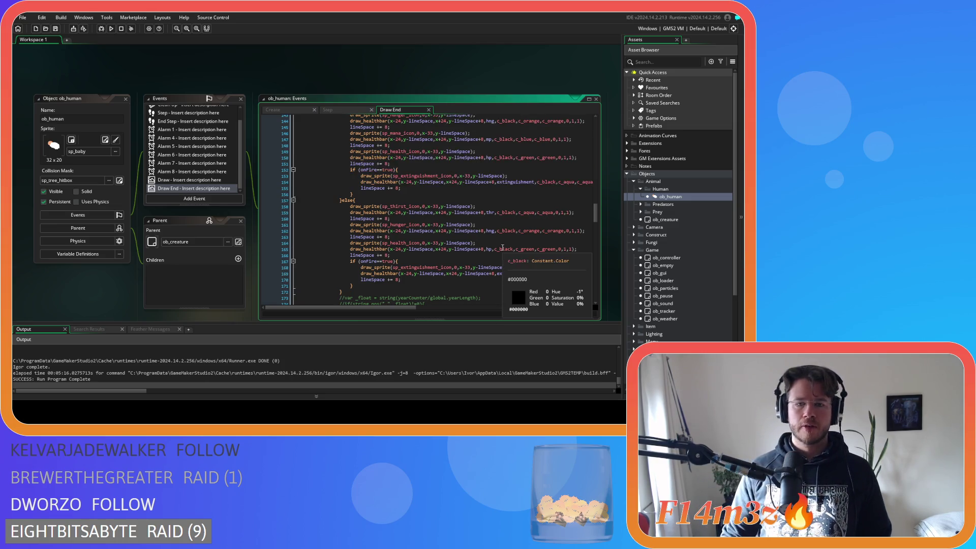
scroll(491, 263, up, 2)
scroll(492, 263, down, 2)
drag(476, 259, 354, 260)
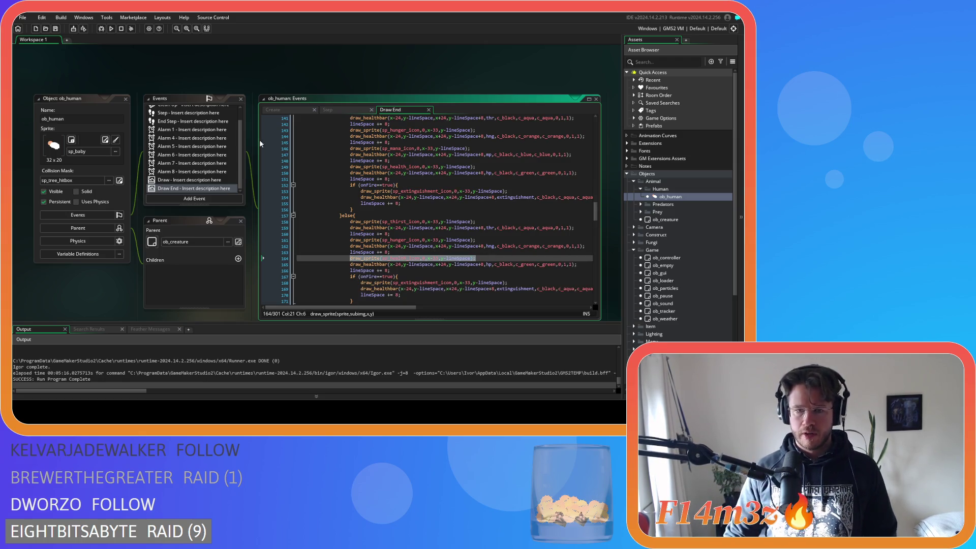
click(125, 99)
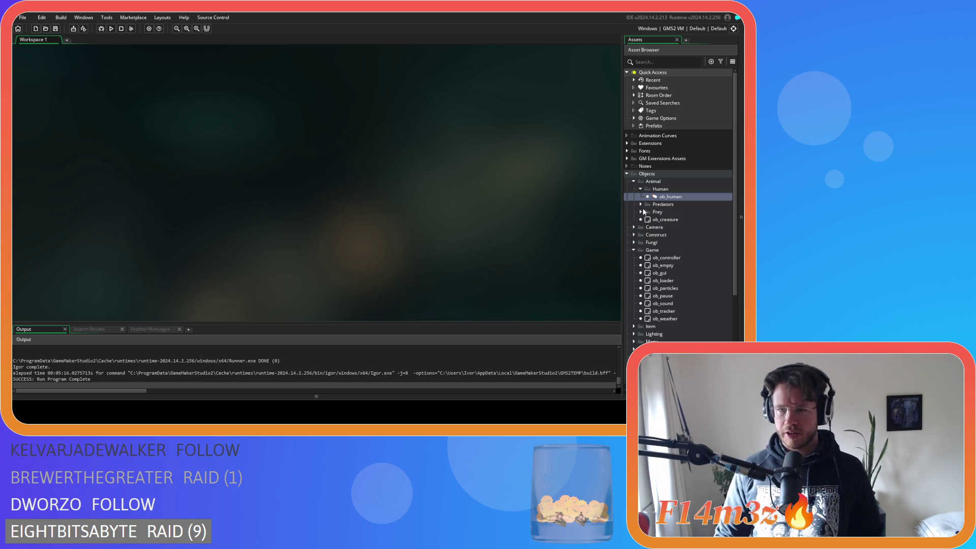
Open ob_bear's Draw End code and paste the health icon draw_sprite call after line 37
click(641, 205)
double_click(667, 212)
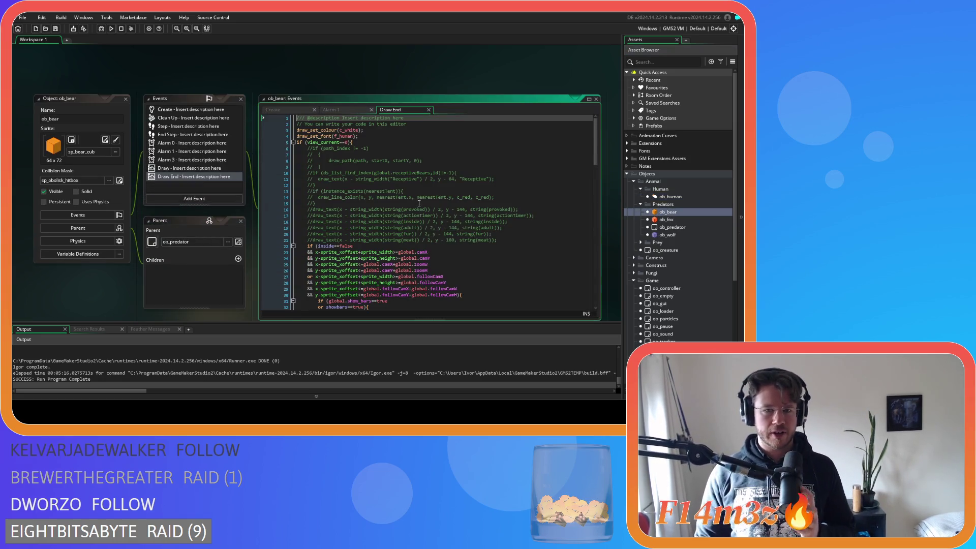
scroll(419, 204, down, 8)
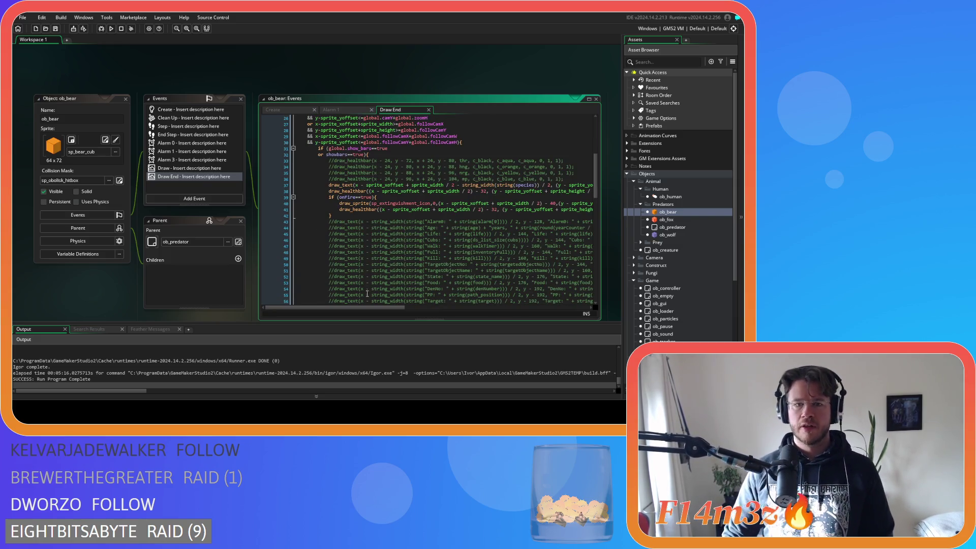
drag(381, 306, 460, 306)
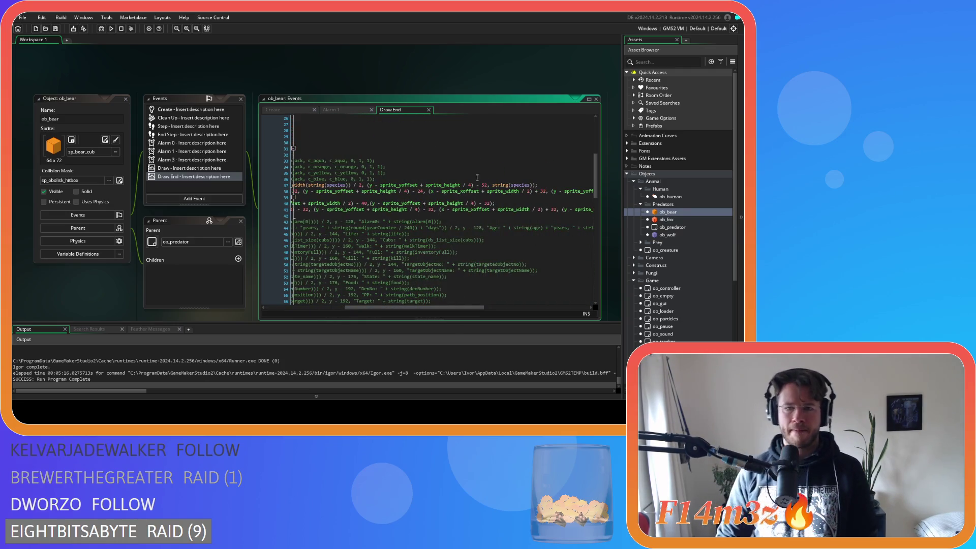
click(544, 184)
key(Return)
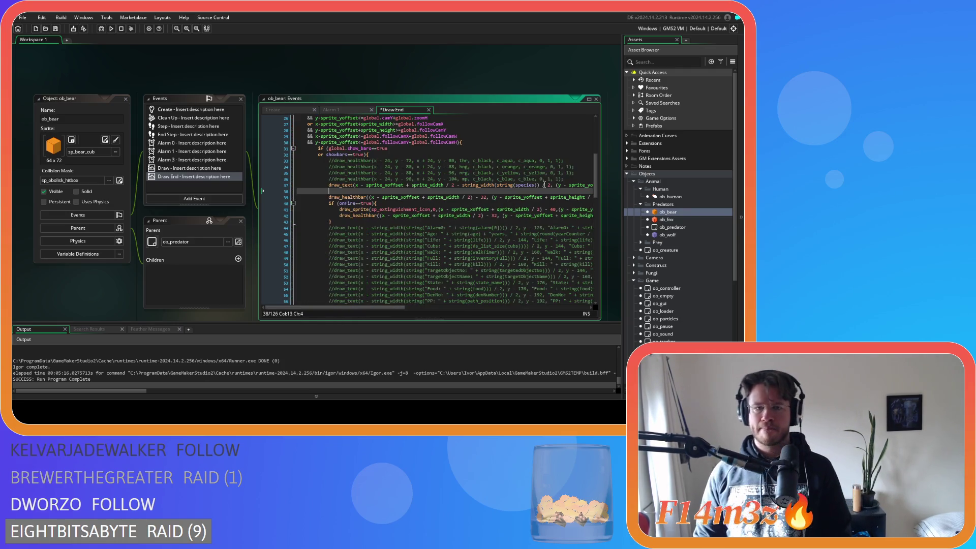
text(draw_sprite(sp_health_icon,0,x-33,y-lineSpace);)
mouse_move(374, 306)
mouse_down()
mouse_move(529, 305)
mouse_move(361, 290)
mouse_up()
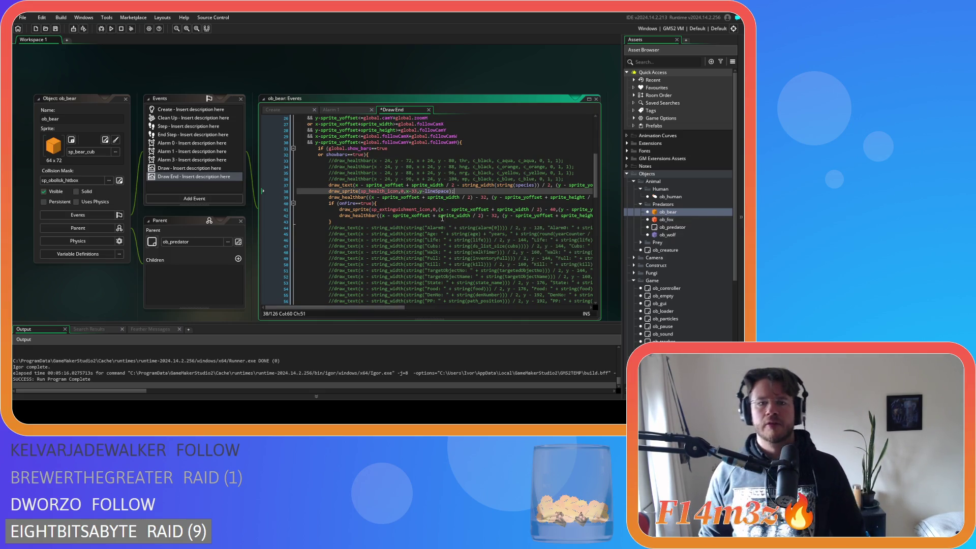
Give the icon call the health bar's sprite-relative position, change its 32 offset to 40, and save
click(370, 197)
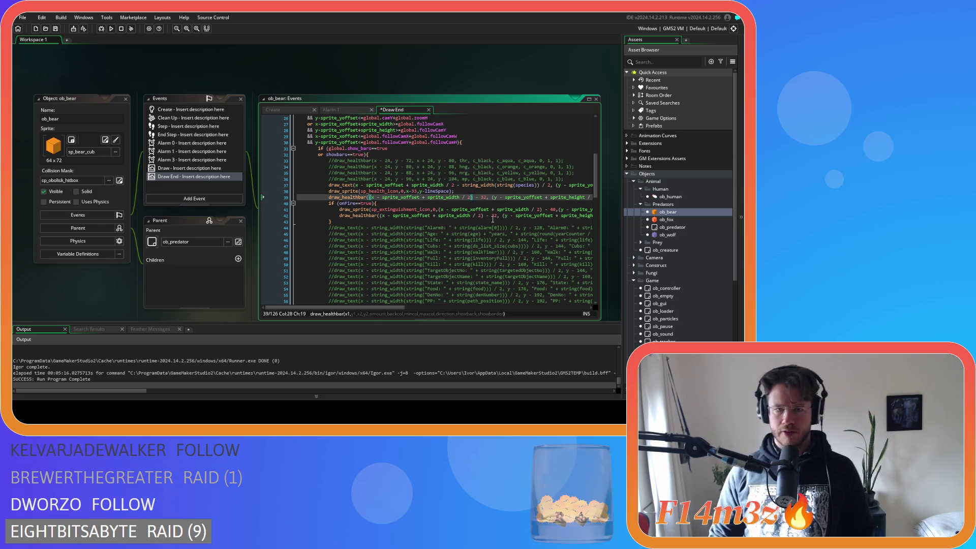
drag(405, 308, 419, 307)
key(shift+Right)
key(shift+Right)
key(shift+Right)
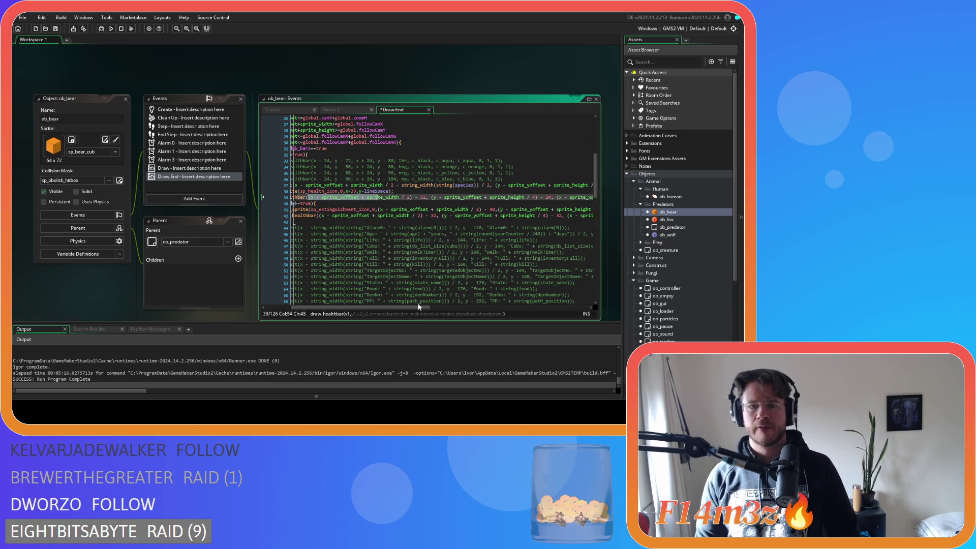
key(shift+Right)
key(shift+Right)
key(shift+Right)
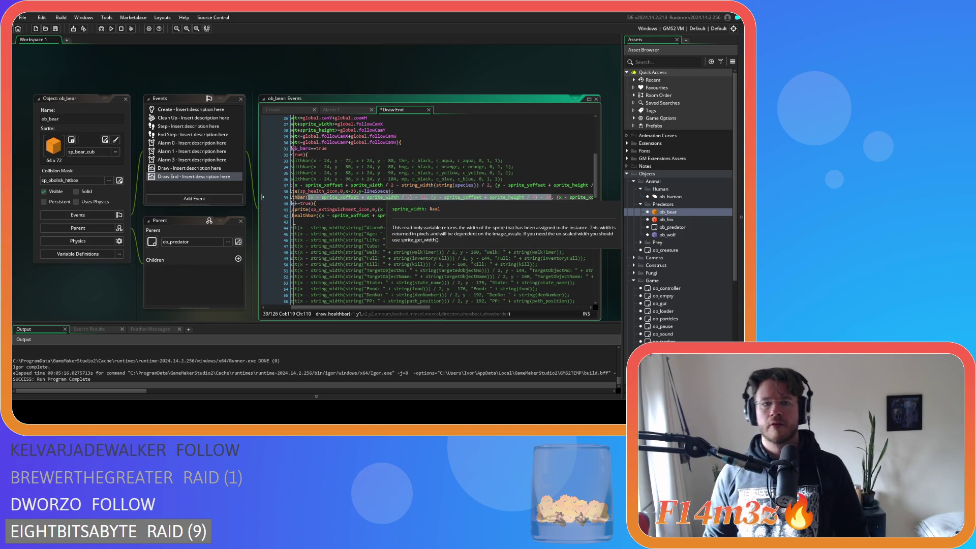
click(343, 192)
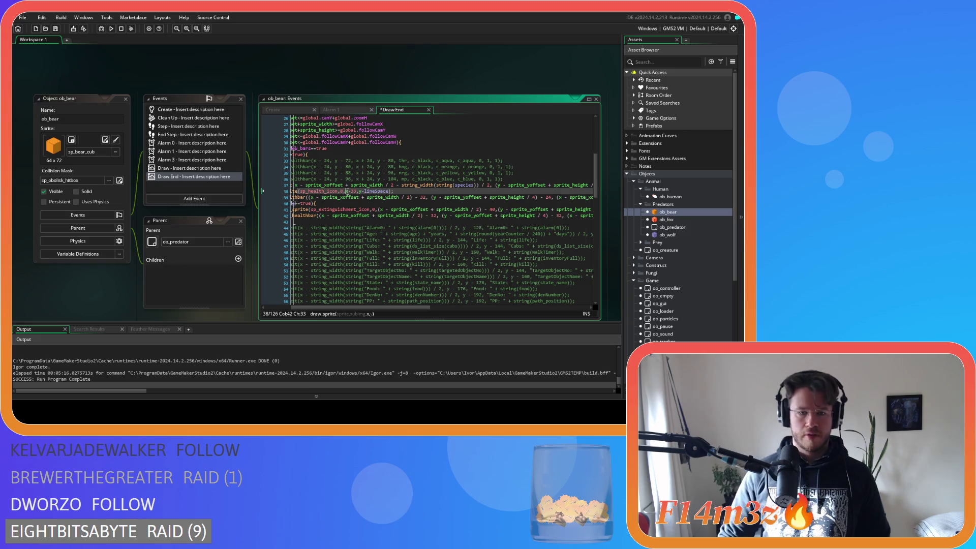
drag(350, 193, 387, 194)
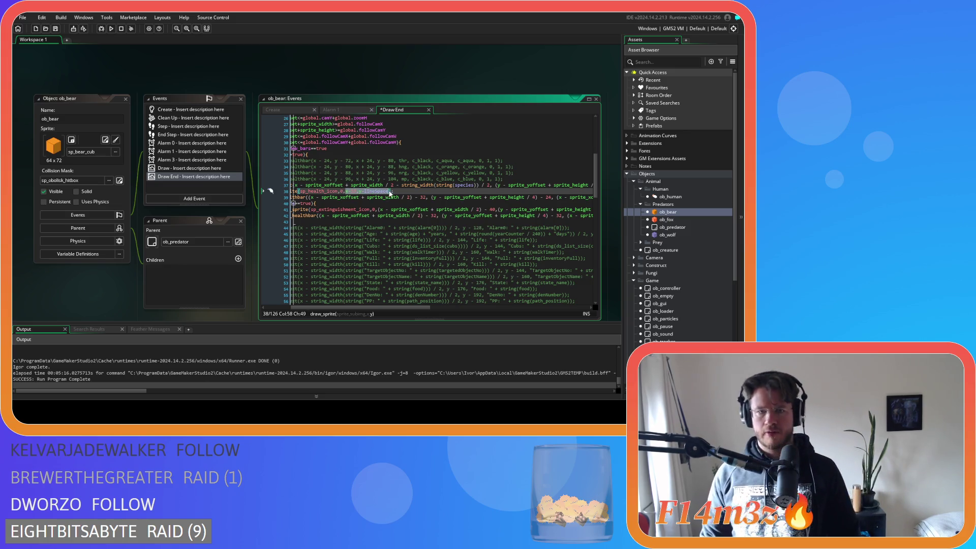
text((x - sprite_xoffset + sprite_width / 2) - 32, (y - sprite_yoffset + sprite_height / 4) - 24)
mouse_move(394, 307)
mouse_down()
mouse_move(364, 299)
mouse_move(374, 296)
mouse_up()
double_click(470, 191)
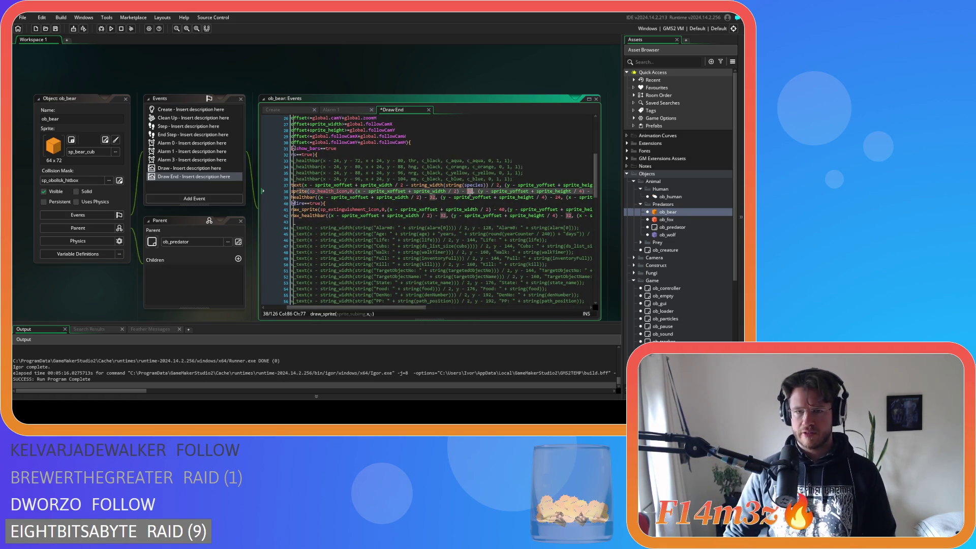
text(40)
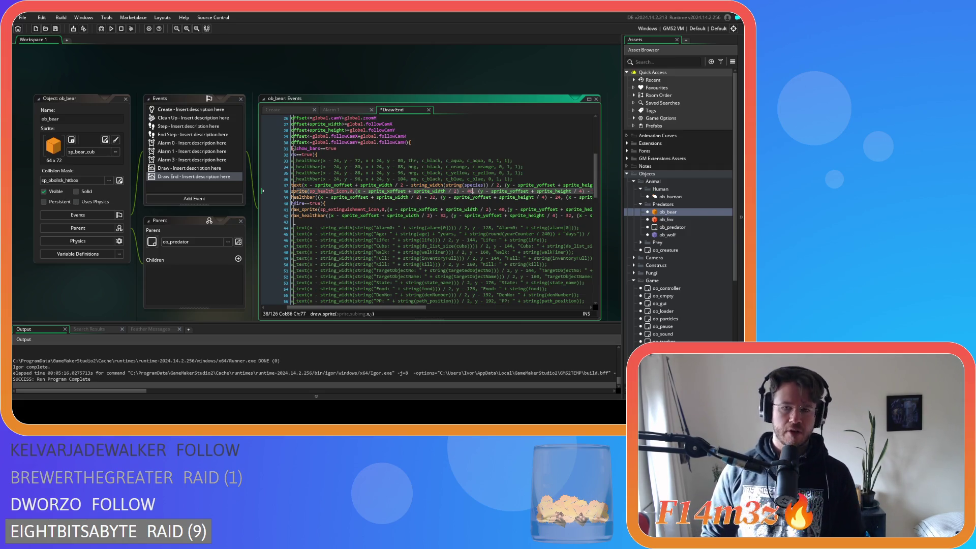
drag(418, 307, 485, 307)
click(451, 191)
key(shift+Home)
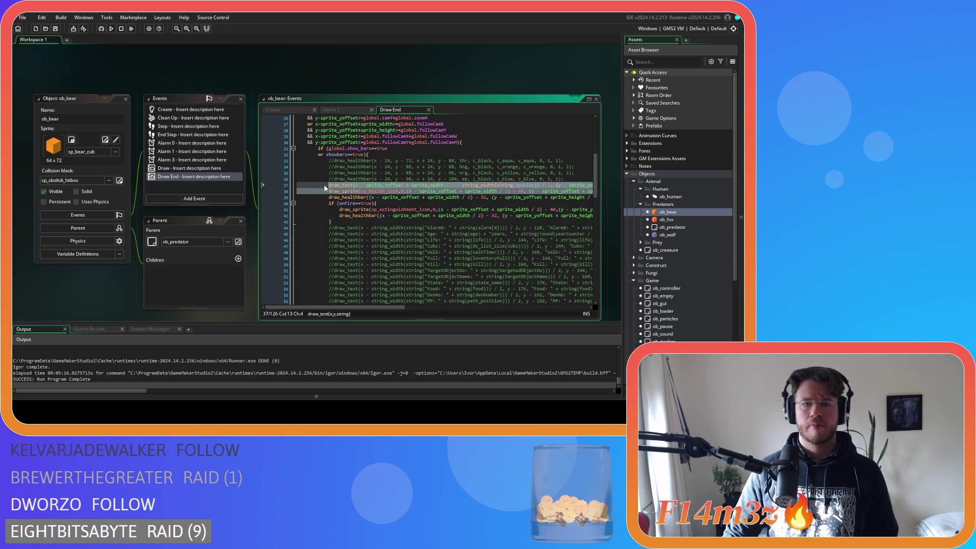
Paste the sp_health_icon draw_sprite line after line 48 in ob_fox's Draw End
double_click(667, 220)
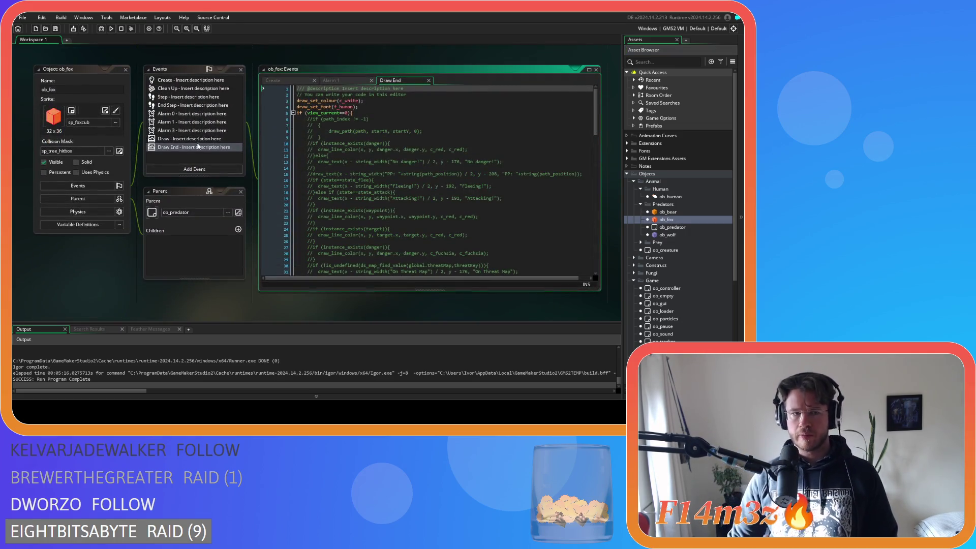
scroll(438, 170, down, 10)
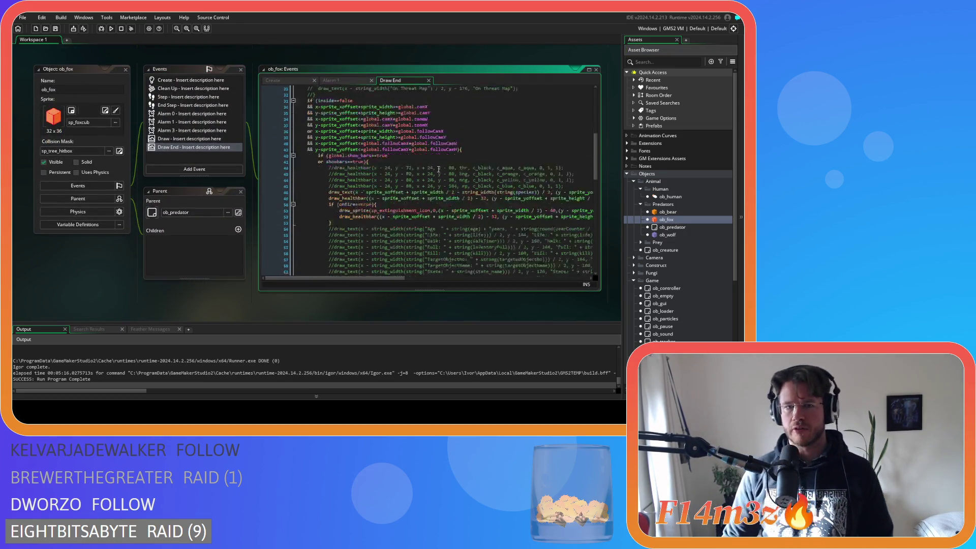
scroll(439, 169, down, 5)
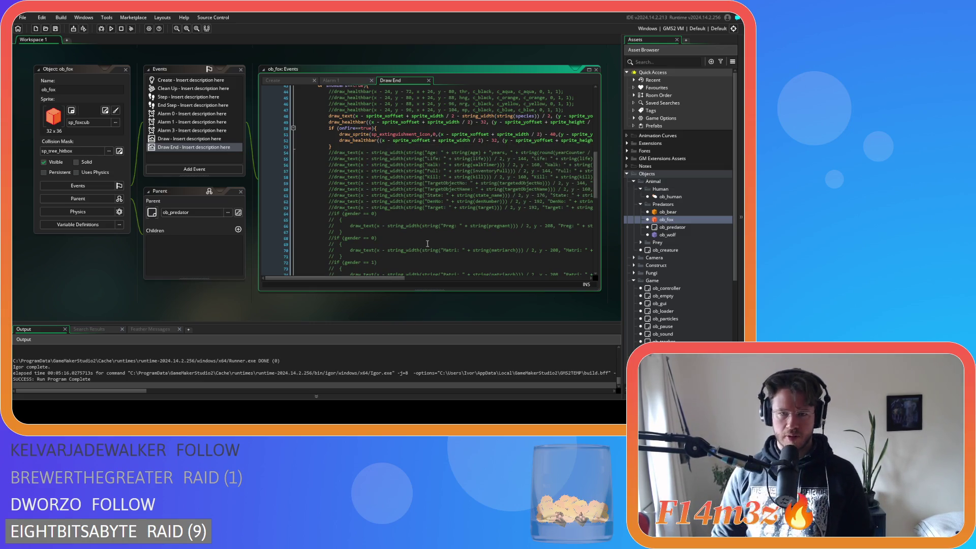
mouse_move(389, 277)
mouse_down()
mouse_move(469, 276)
mouse_move(393, 273)
mouse_move(502, 258)
mouse_up()
click(460, 115)
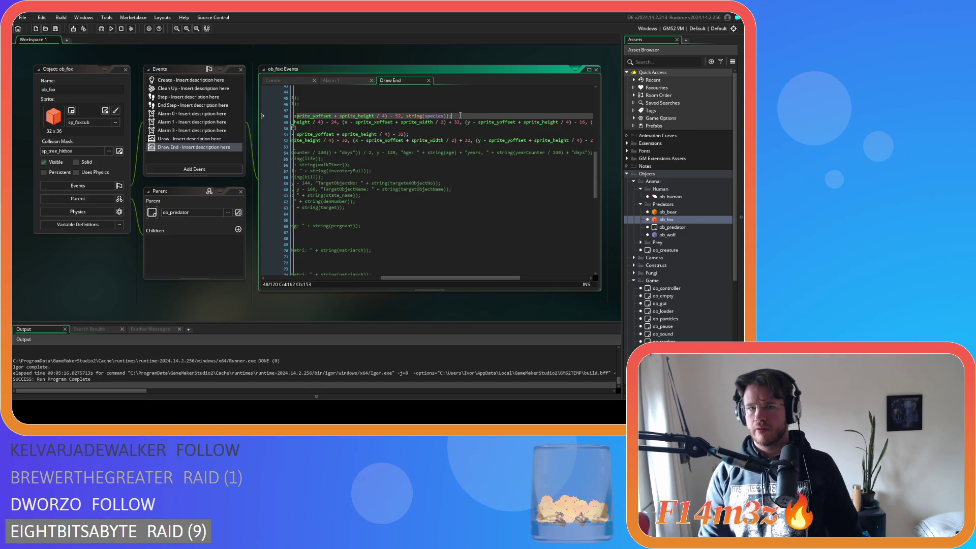
key(Return)
key(ctrl+v)
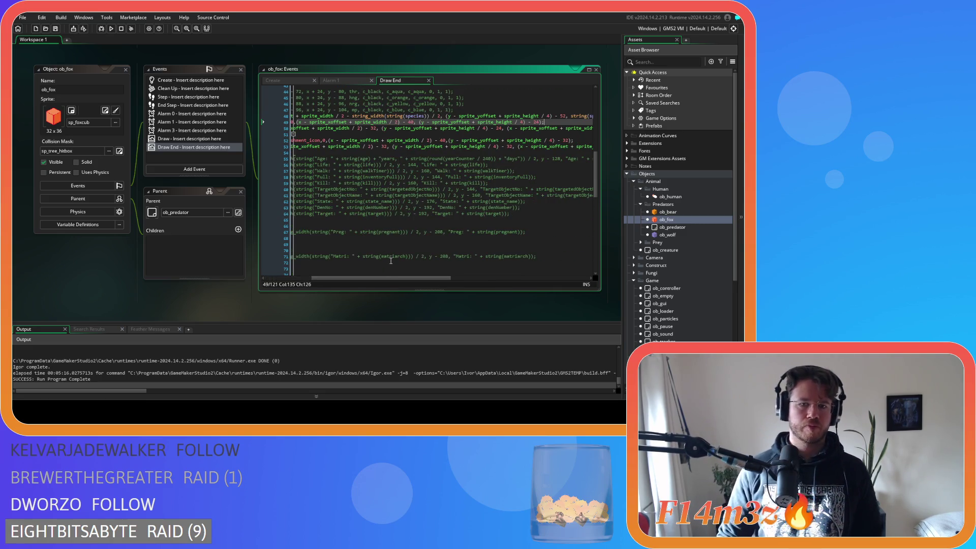
drag(374, 276, 329, 276)
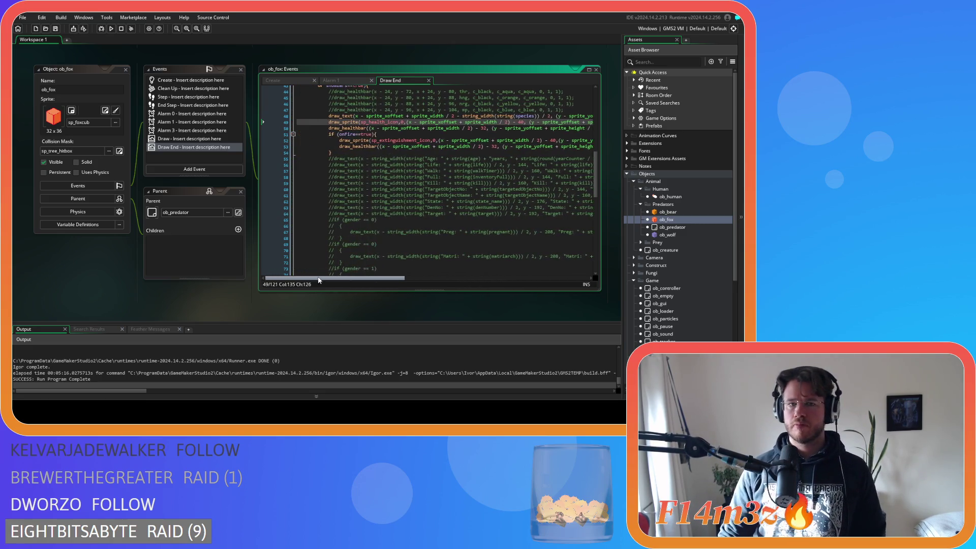
double_click(667, 235)
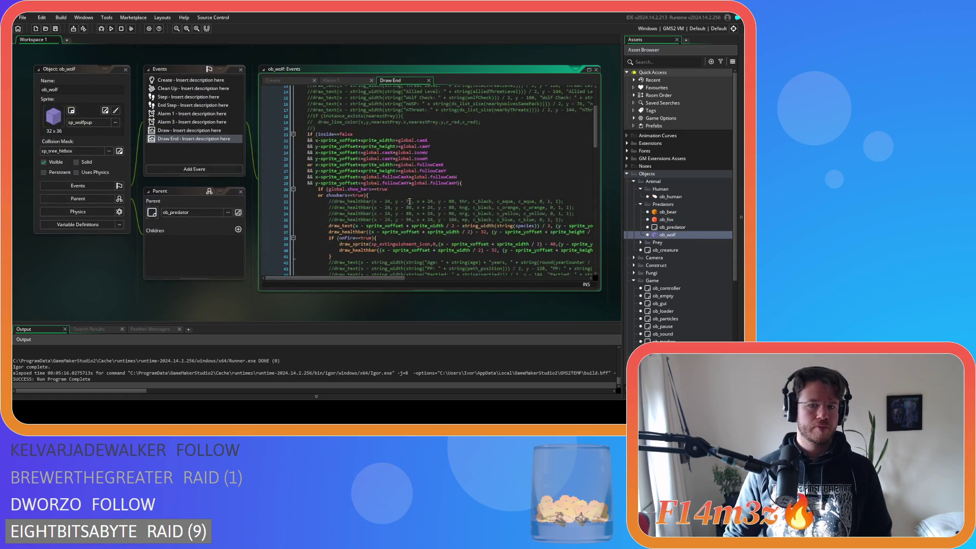
Paste the health icon draw_sprite line after line 36 in ob_wolf's Draw End and save
scroll(409, 201, down, 3)
drag(368, 276, 446, 277)
click(568, 180)
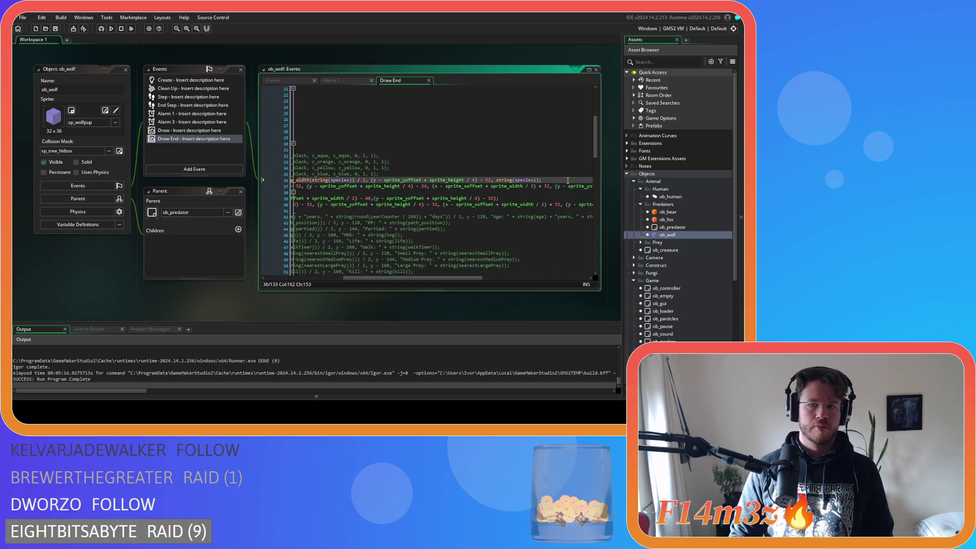
key(Return)
key(ctrl+v)
key(ctrl+s)
drag(423, 278, 358, 276)
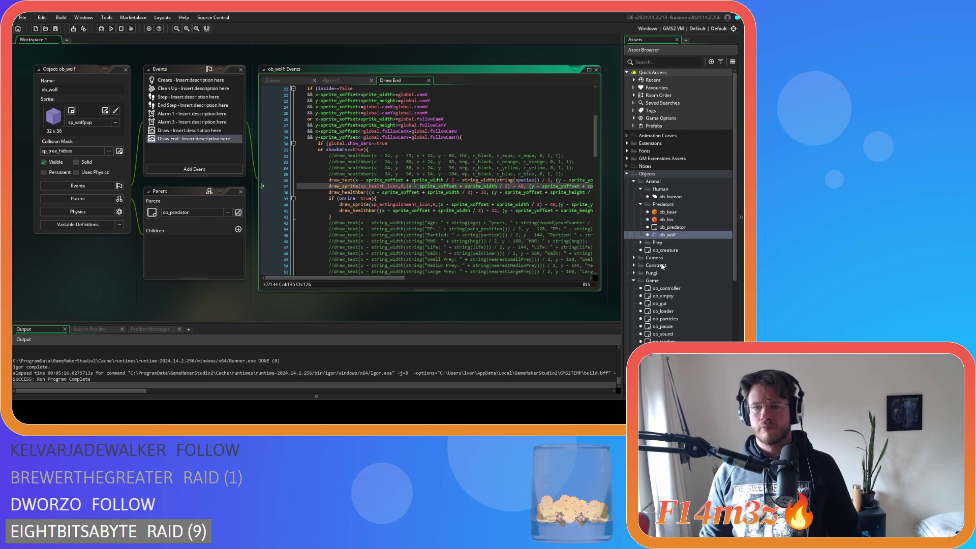
Expand the Prey folder and open ob_deer's Draw End code
click(641, 242)
click(670, 251)
double_click(670, 250)
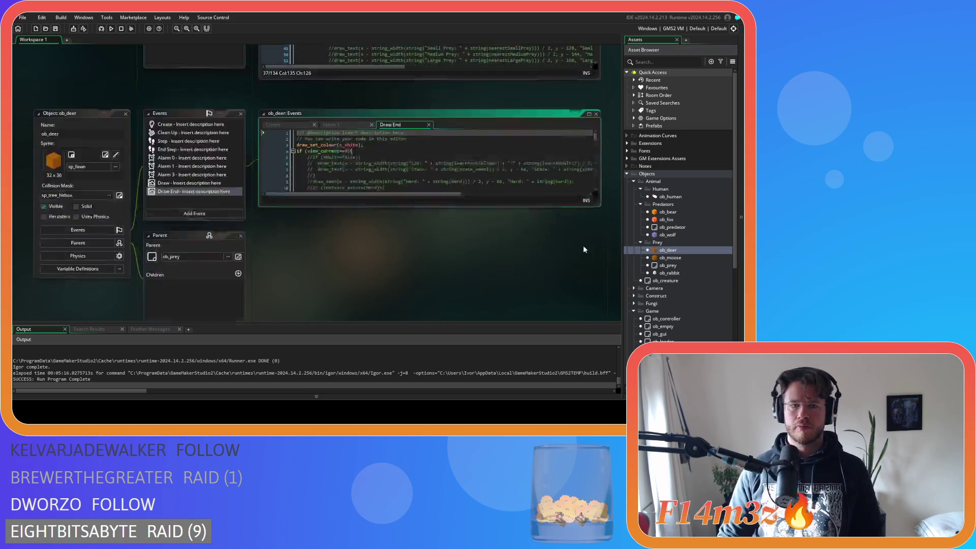
Paste the health icon draw line below ob_deer's draw_text species label and save
scroll(415, 177, down, 5)
scroll(415, 176, down, 2)
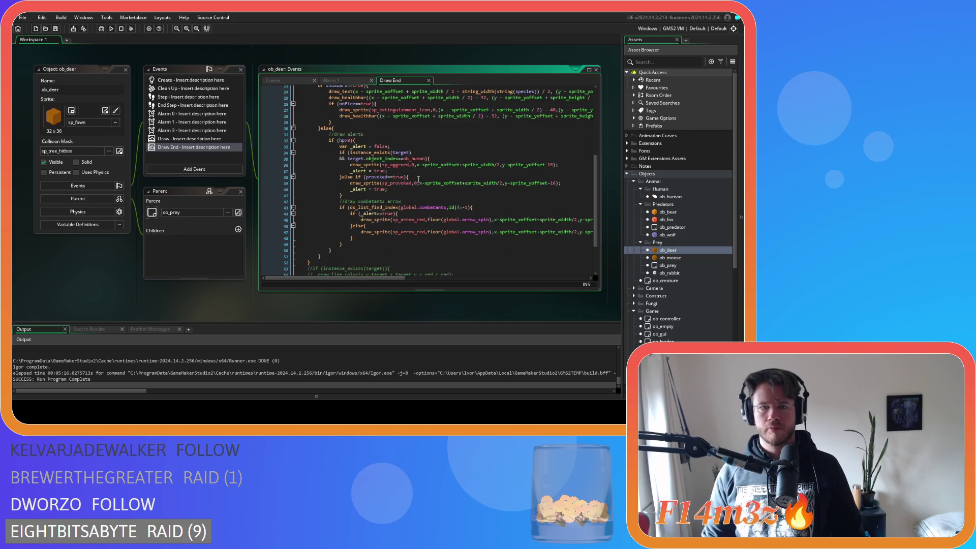
scroll(444, 205, up, 4)
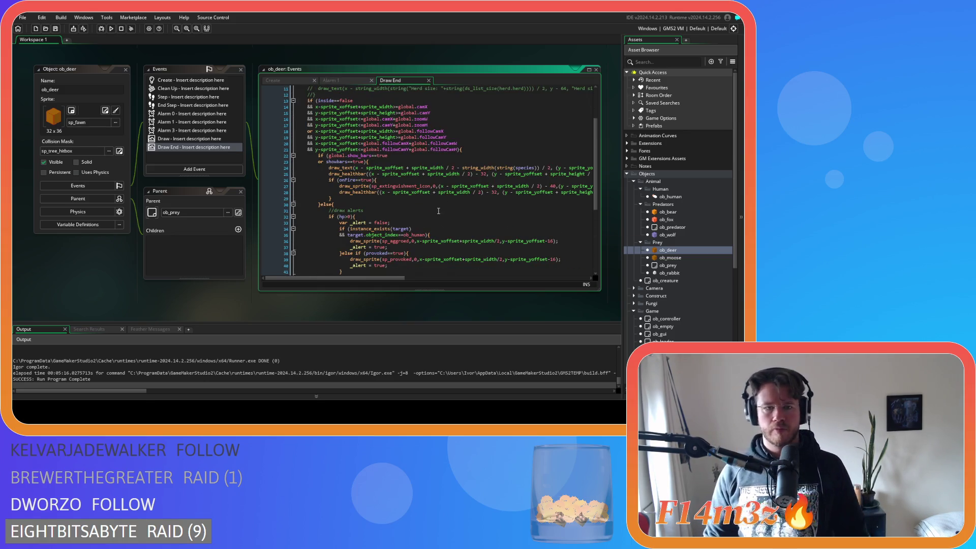
scroll(436, 209, down, 6)
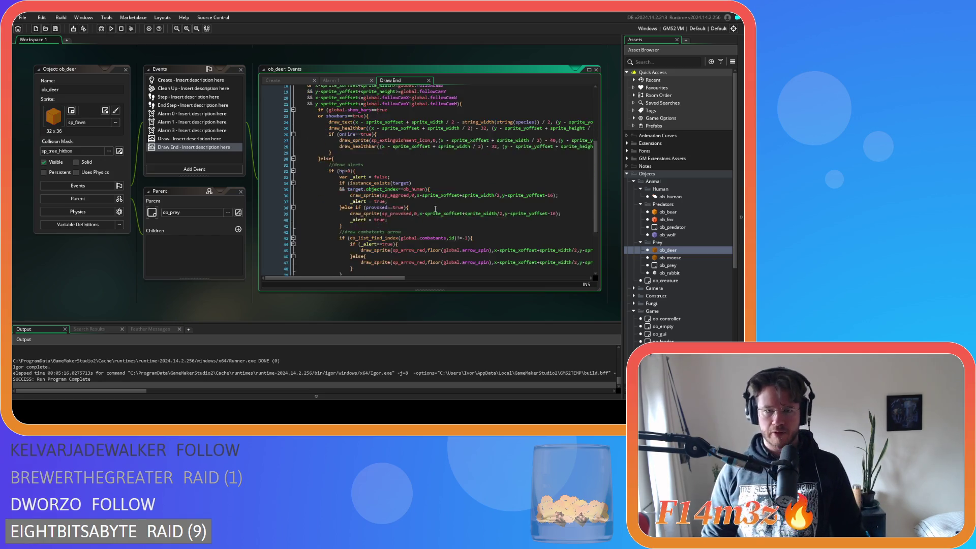
scroll(440, 215, up, 5)
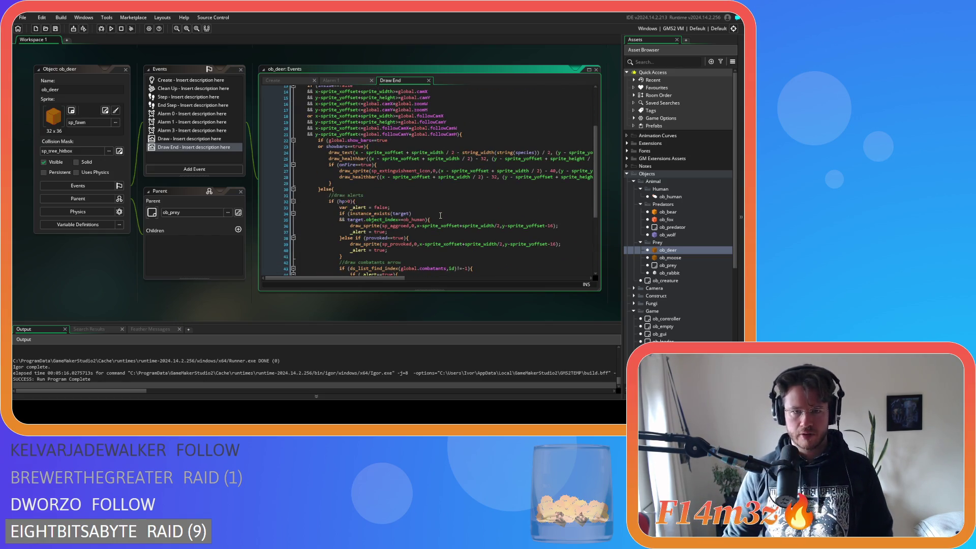
drag(382, 278, 477, 278)
click(500, 148)
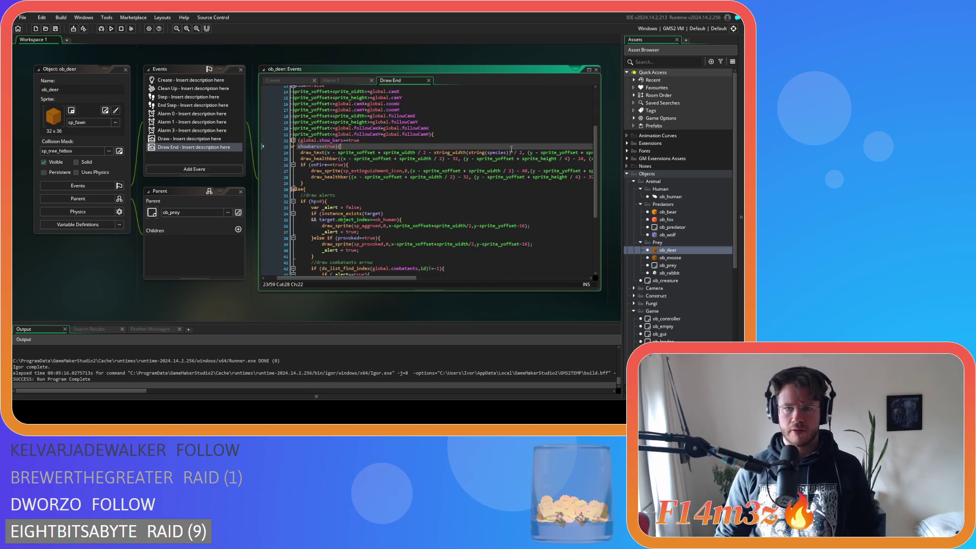
click(496, 152)
key(End)
key(Return)
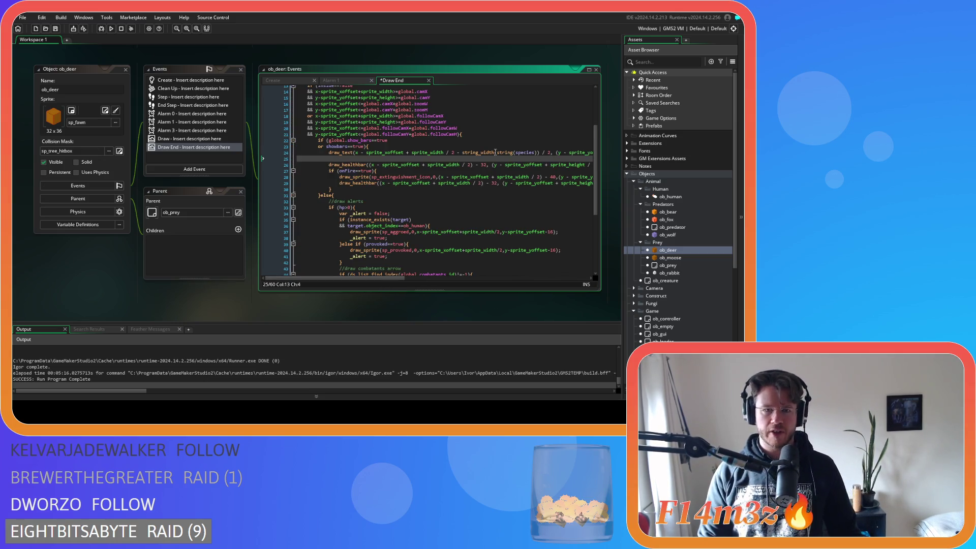
key(ctrl+v)
key(ctrl+s)
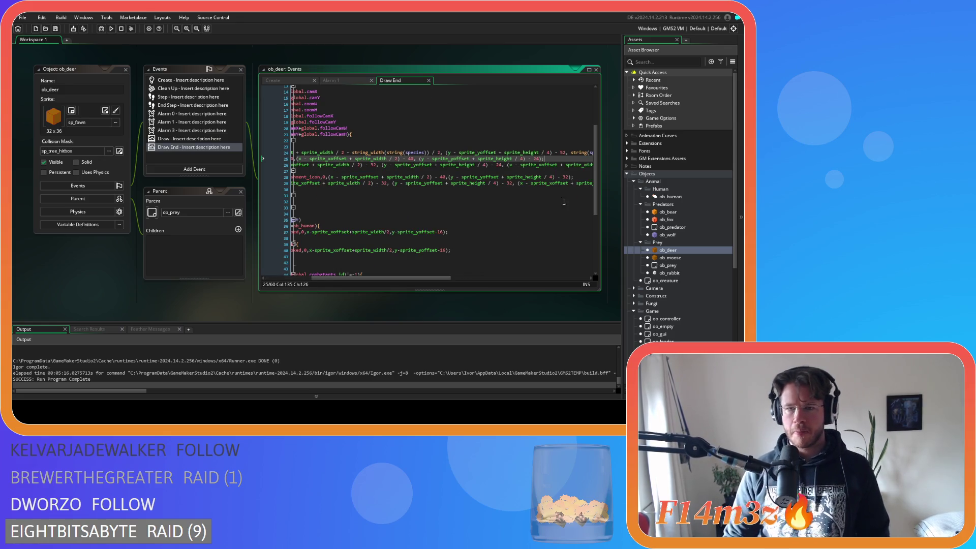
double_click(668, 258)
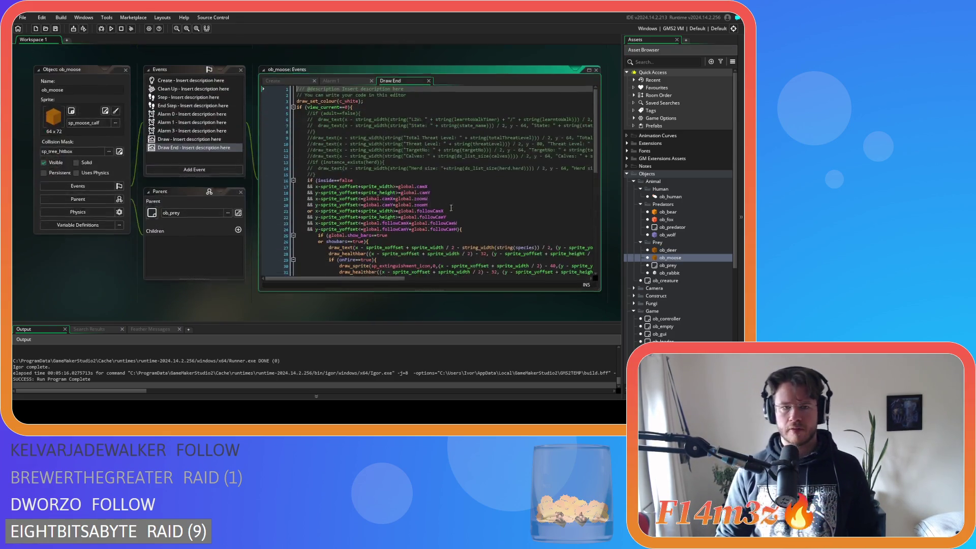
Paste the health icon draw line after line 27 in ob_moose's Draw End
drag(394, 277, 481, 278)
click(537, 168)
key(Return)
key(ctrl+v)
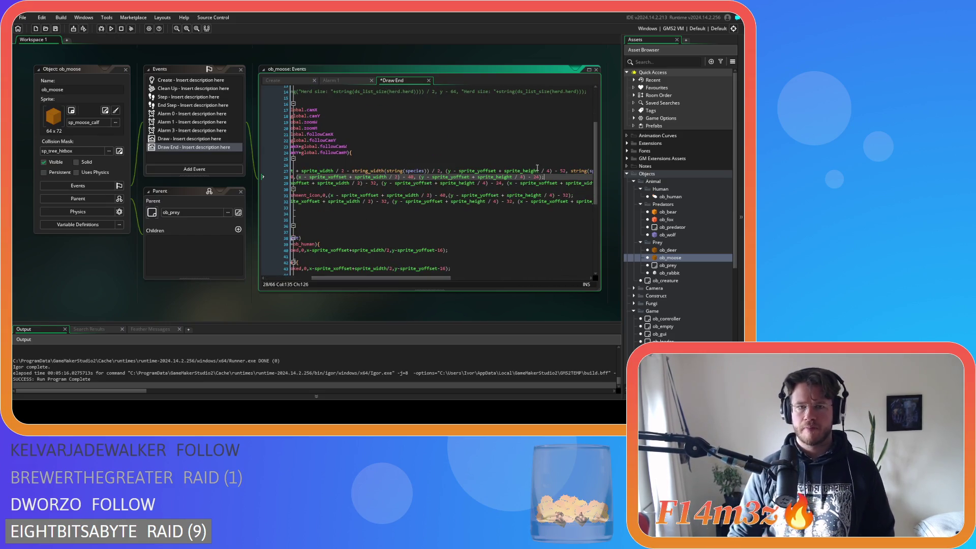
Add the same line under ob_rabbit's draw_text call, then build and run the game with F5
double_click(669, 273)
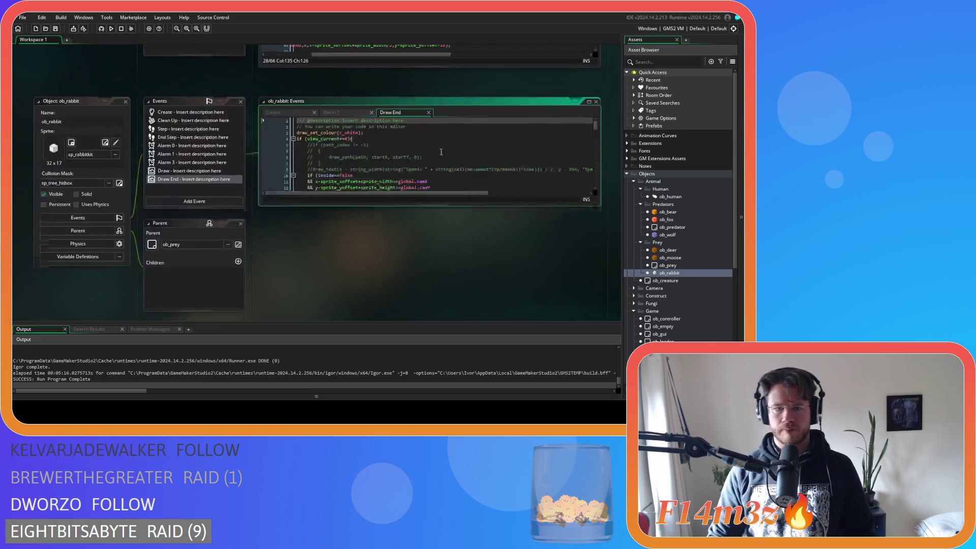
scroll(410, 186, down, 5)
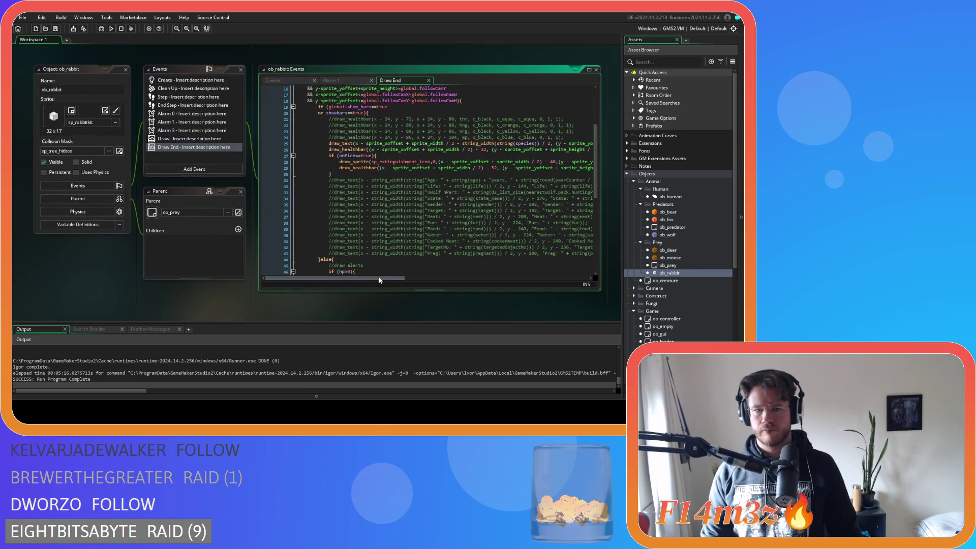
drag(378, 278, 430, 278)
scroll(469, 276, left, 3)
click(451, 143)
key(End)
key(Return)
key(ctrl+v)
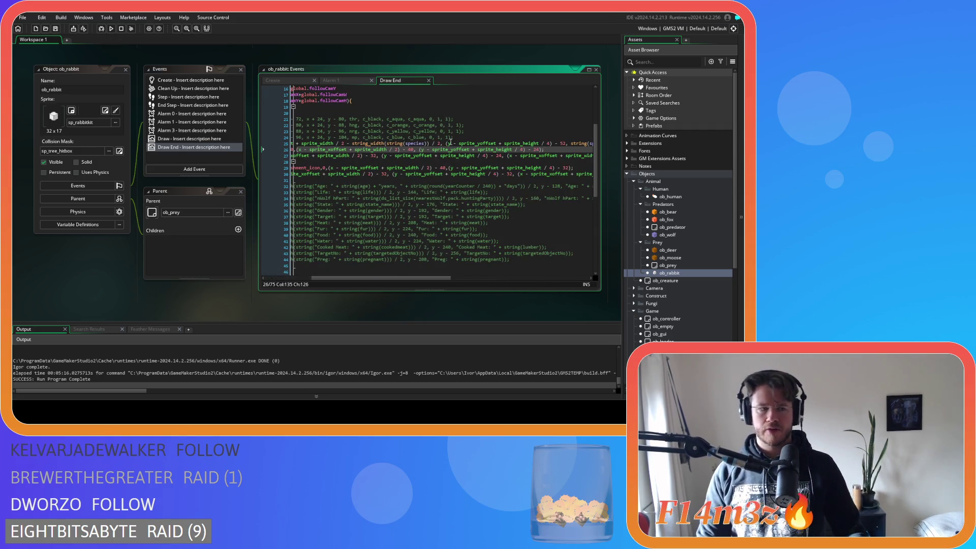
key(F5)
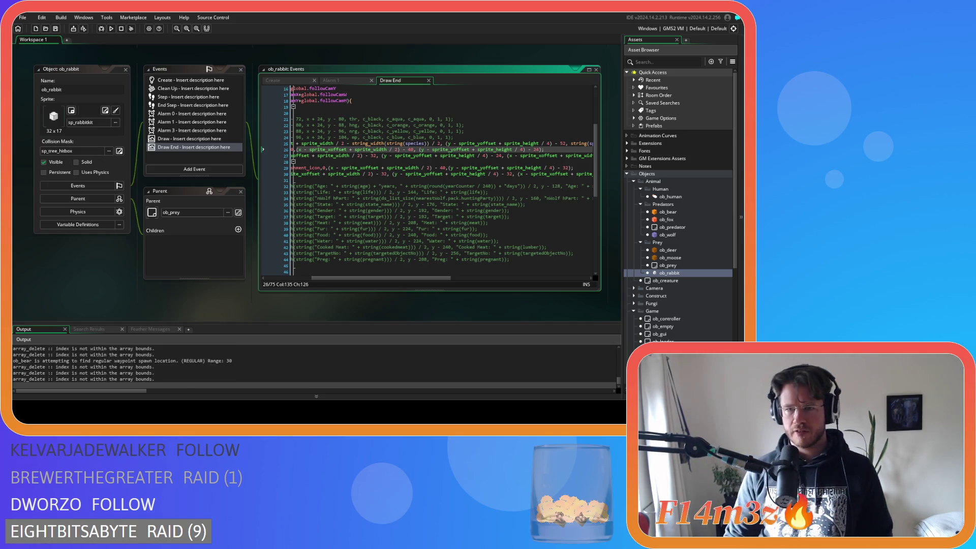
key(alt+Tab)
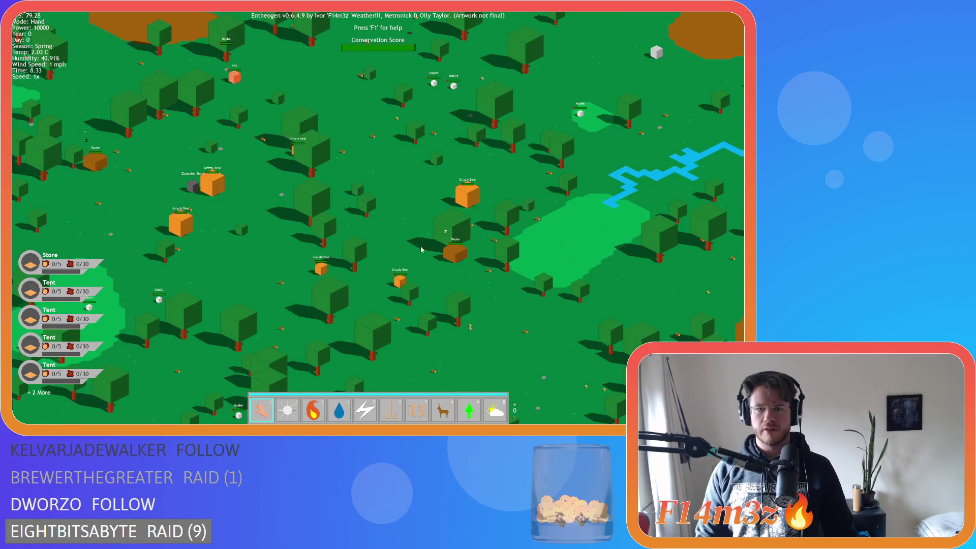
Zoom and pan around the Entheogen village to check the animals' bars, then bring up the quit prompt
scroll(422, 249, up, 3)
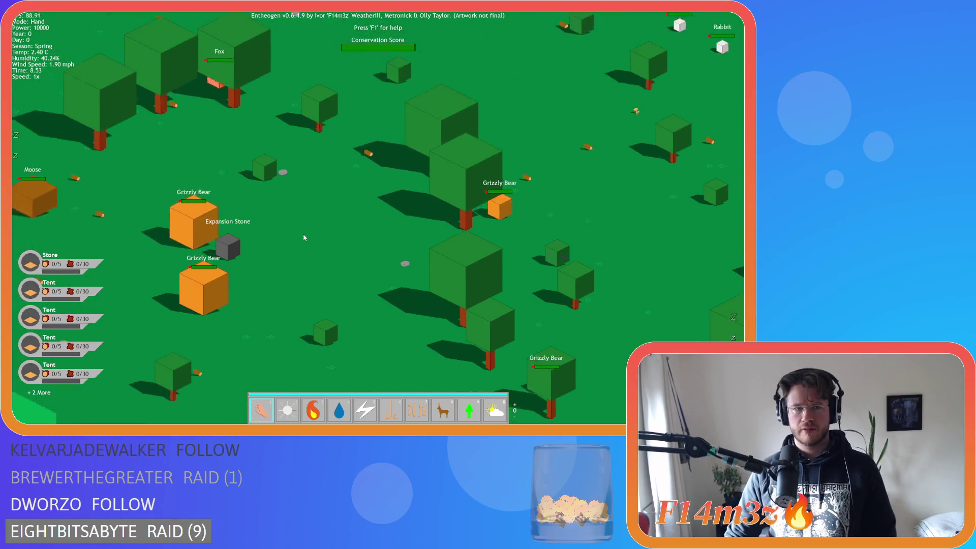
scroll(304, 238, down, 5)
scroll(269, 246, up, 5)
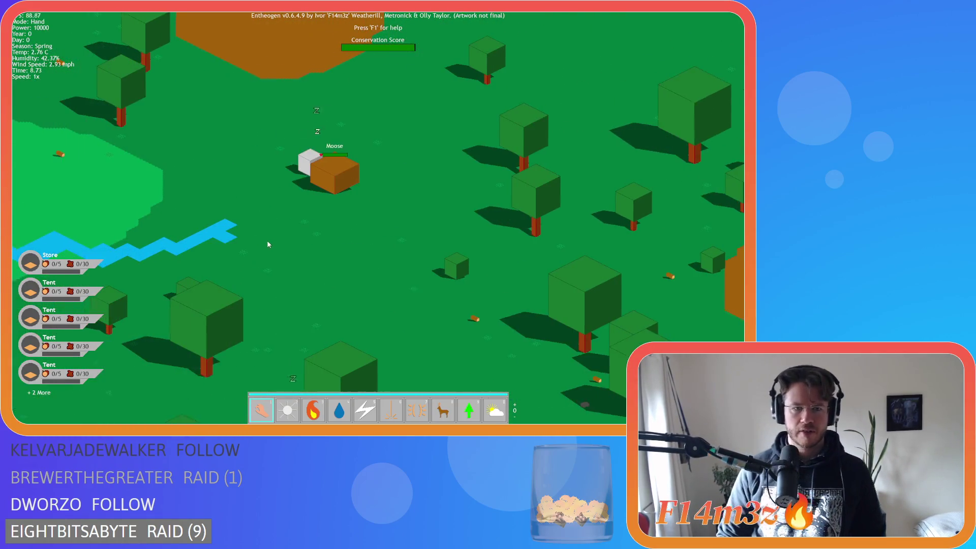
scroll(269, 237, down, 5)
scroll(268, 236, up, 4)
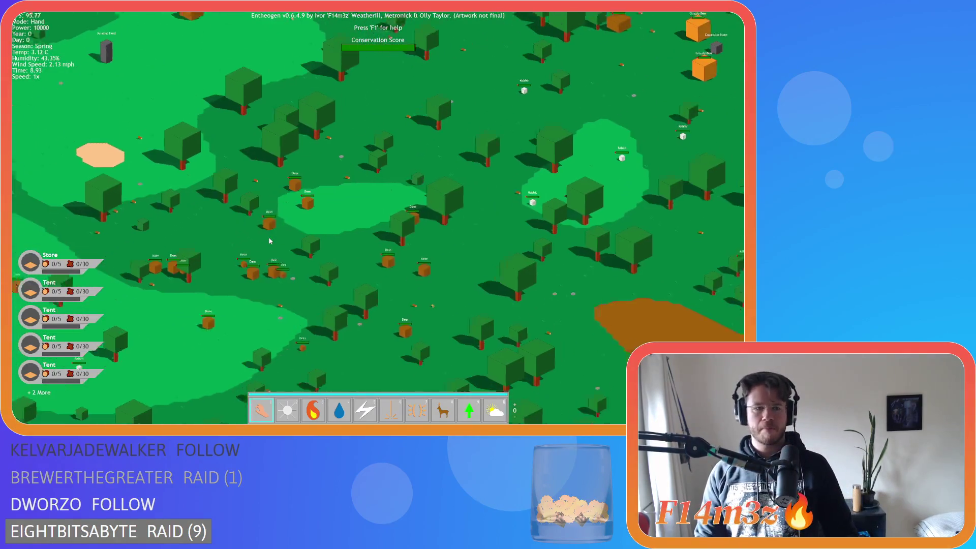
scroll(270, 241, down, 5)
scroll(271, 256, up, 5)
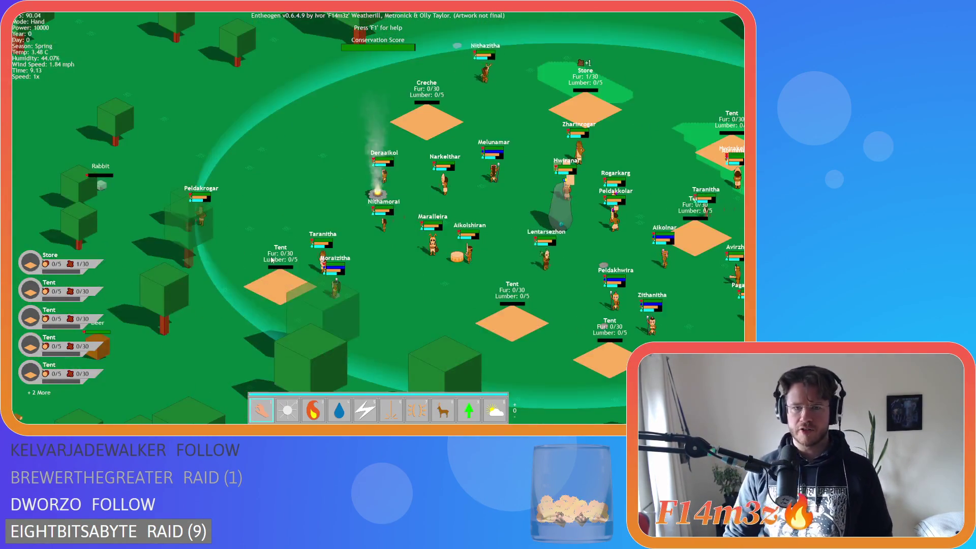
scroll(295, 259, down, 5)
scroll(319, 257, up, 5)
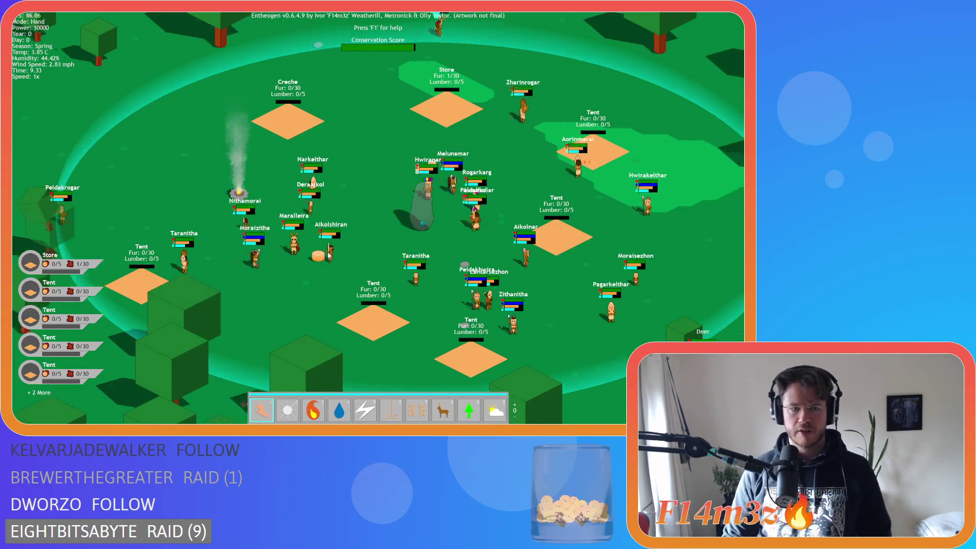
key(s)
key(s)
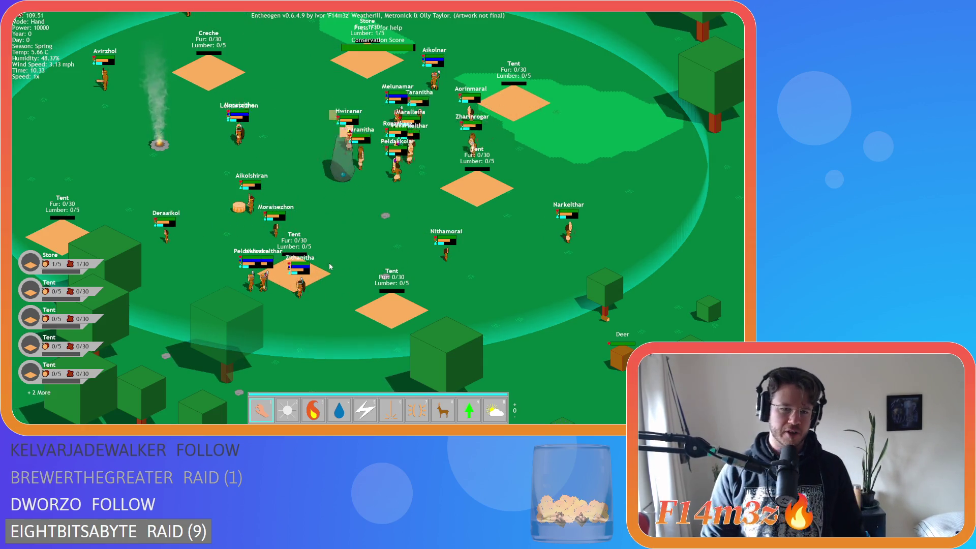
key(Down)
key(Escape)
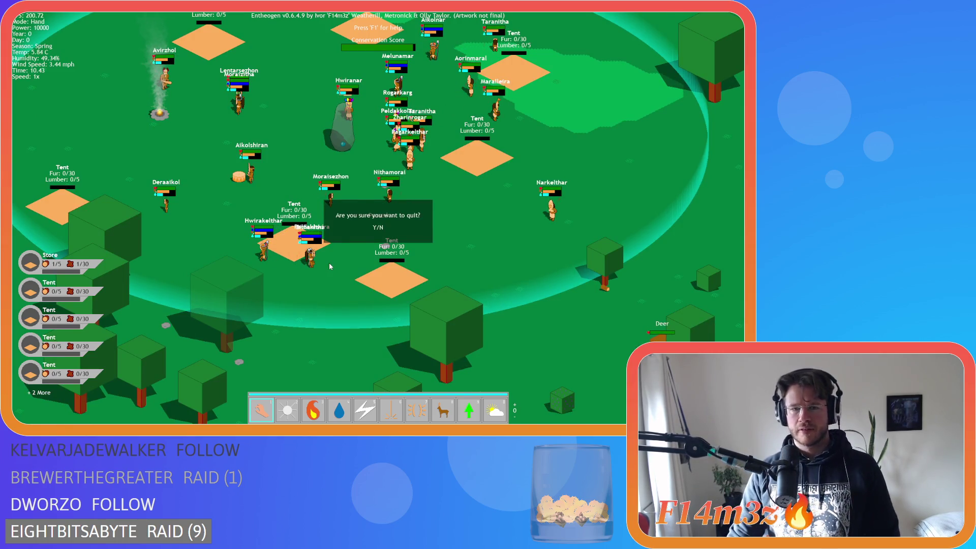
Confirm quitting the game and close all open editor windows in the workspace
key(y)
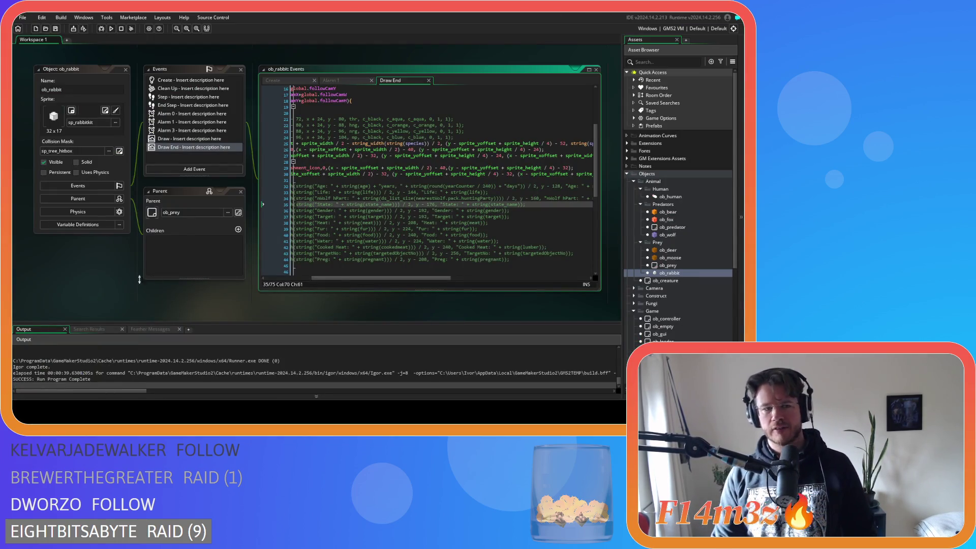
right_click(140, 279)
mouse_move(130, 288)
click(160, 347)
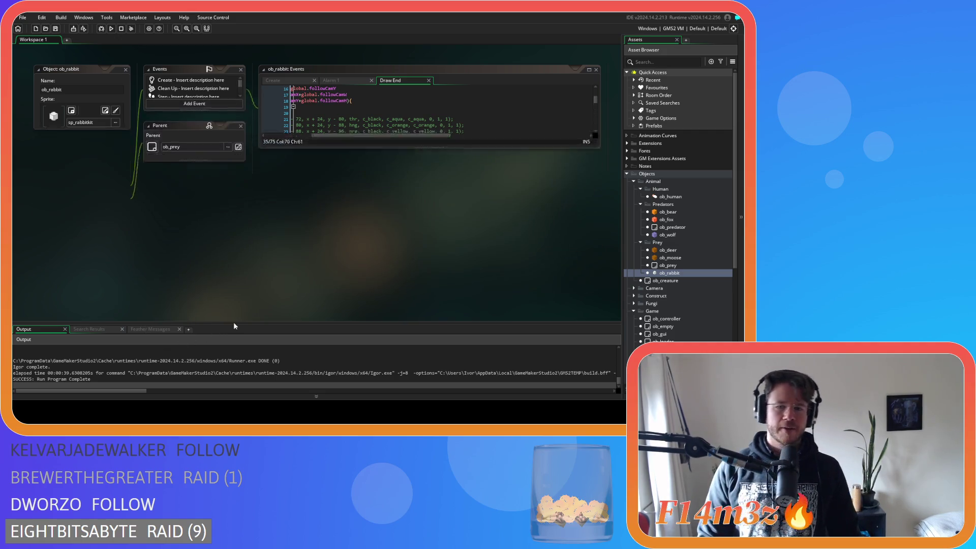
Collapse the Prey, Predators, Human, Animal and Game folders in the Asset Browser
click(641, 242)
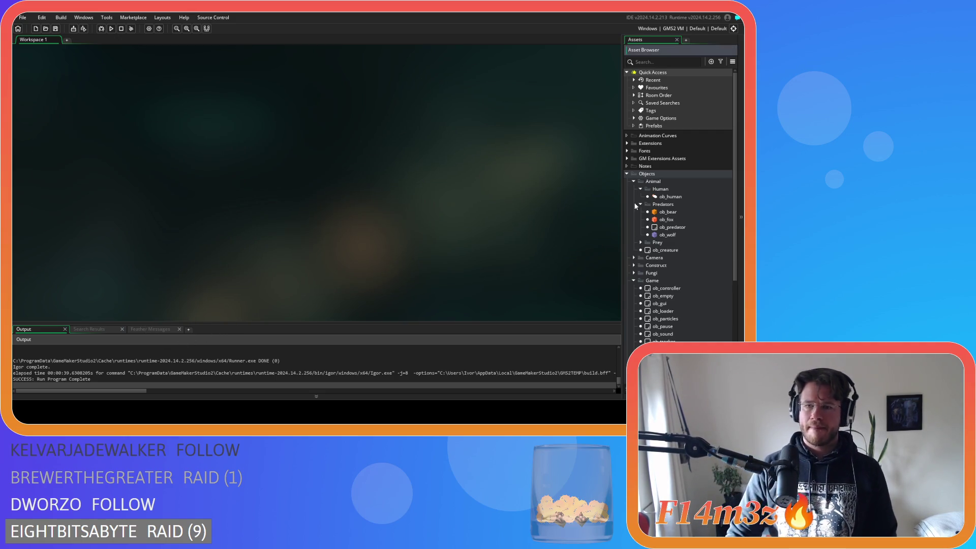
click(641, 189)
click(641, 196)
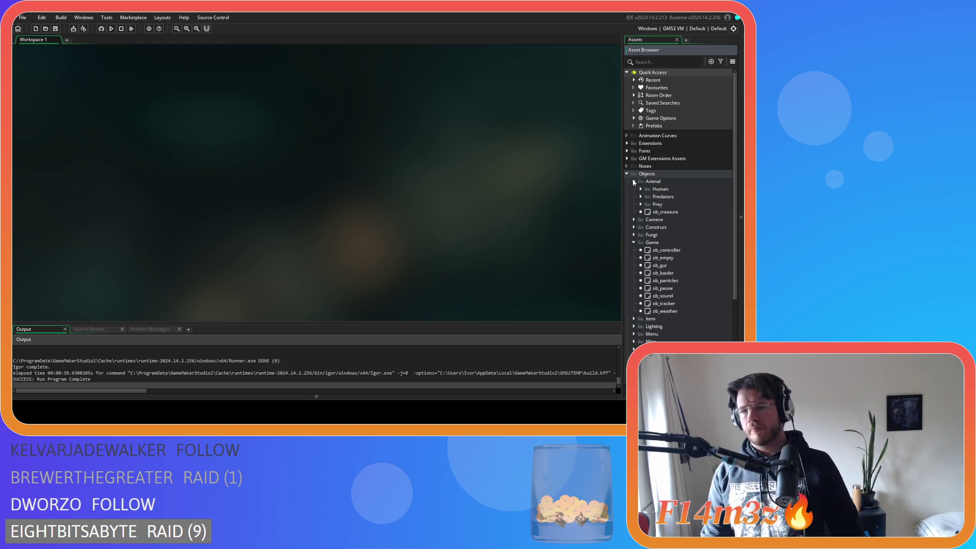
click(634, 182)
click(633, 212)
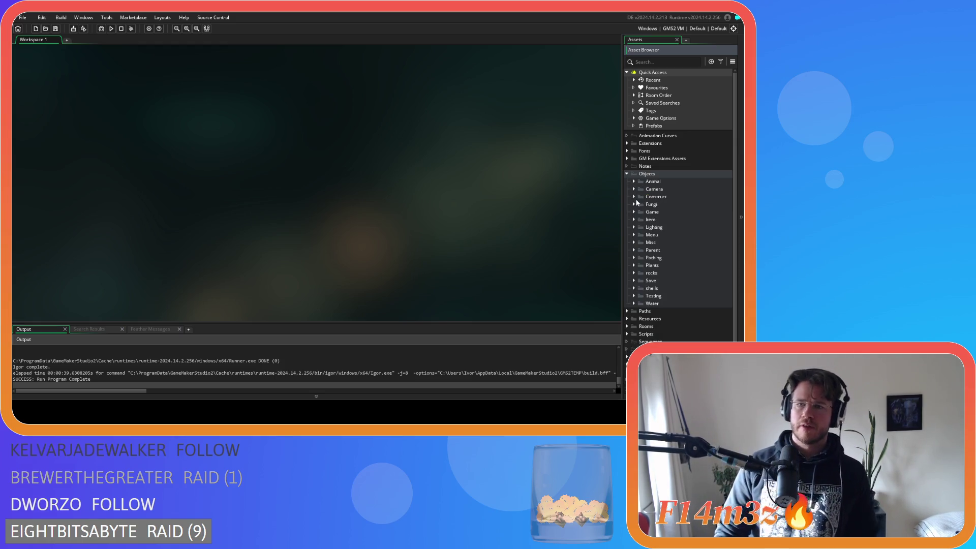
click(634, 196)
click(634, 197)
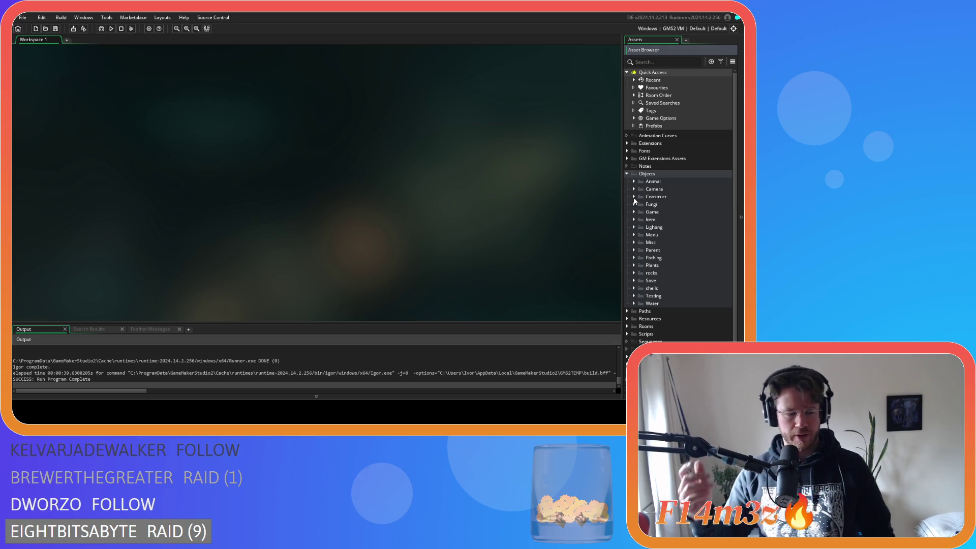
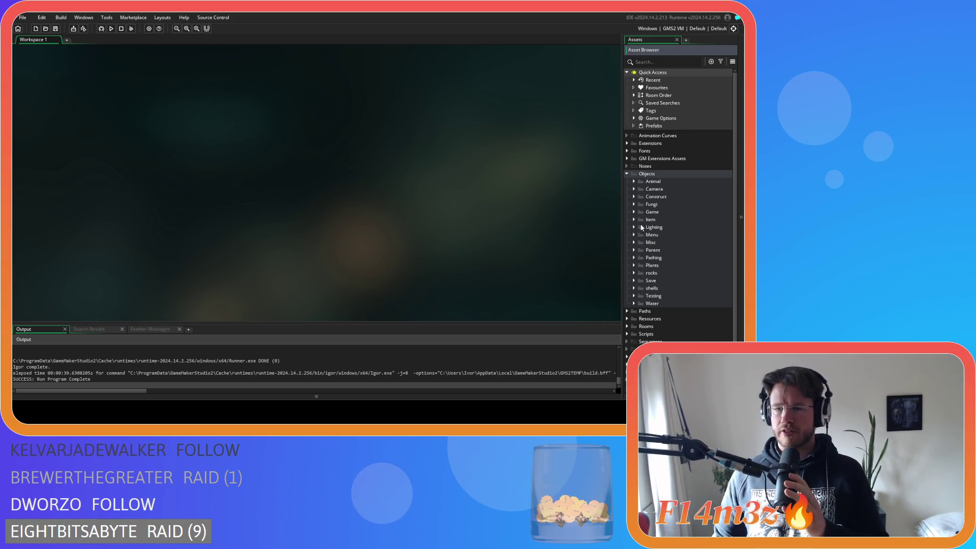
Open the Draw End code of ob_hut in the Construct folder and scroll down to line 43
click(634, 198)
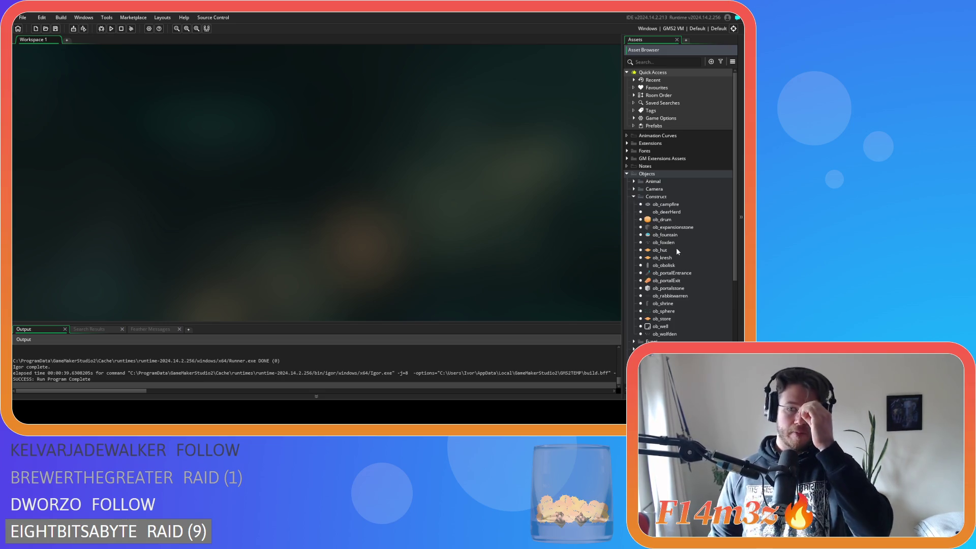
double_click(661, 251)
double_click(188, 167)
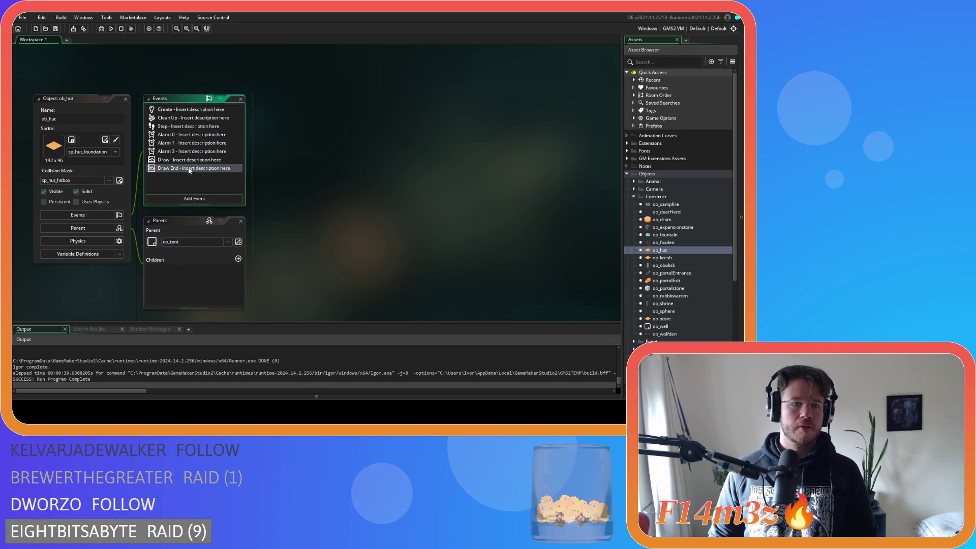
scroll(398, 220, down, 5)
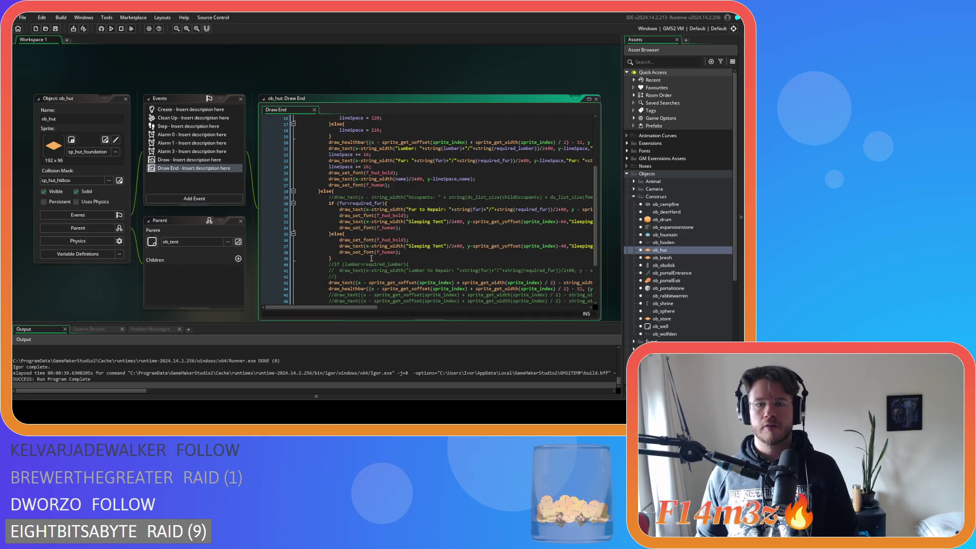
mouse_move(392, 245)
scroll(397, 249, down, 3)
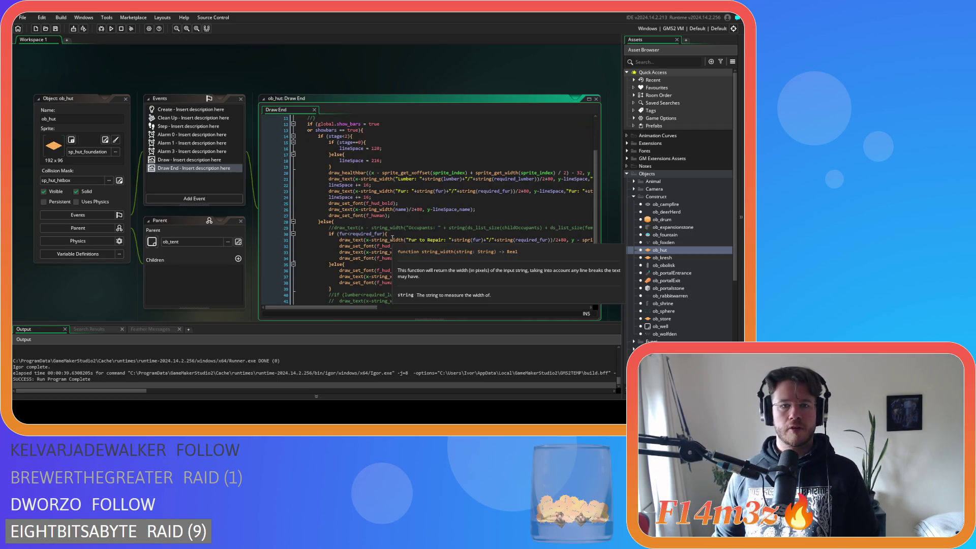
mouse_move(427, 276)
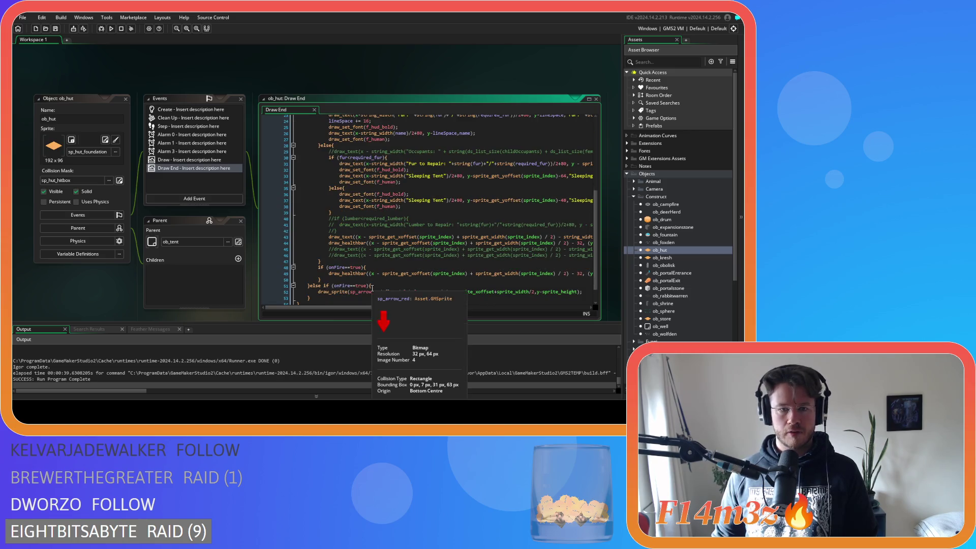
drag(344, 308, 547, 312)
Paste a draw_sprite line at line 44, change its ending to 4) - 8, and save
click(535, 237)
key(Return)
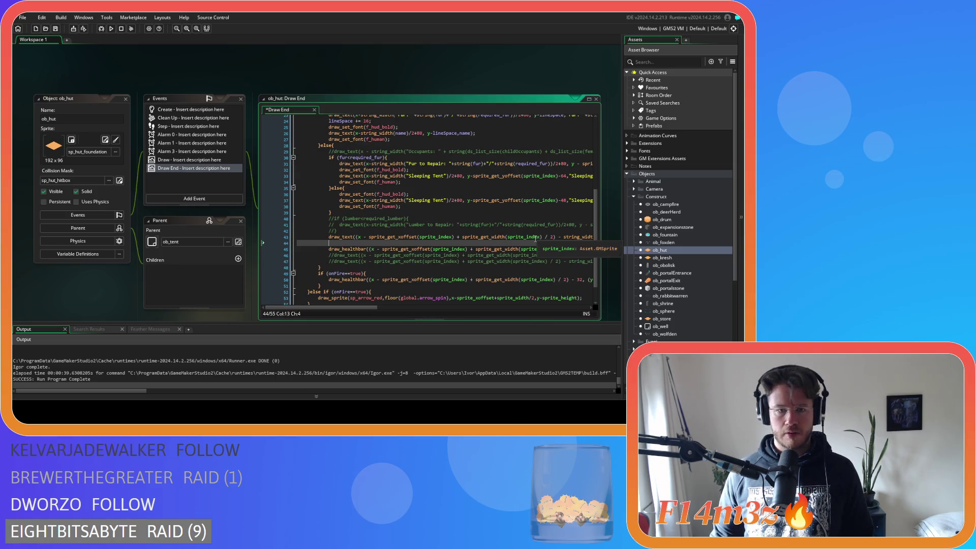
key(ctrl+v)
mouse_move(398, 305)
mouse_down()
mouse_move(379, 309)
mouse_move(434, 311)
mouse_up()
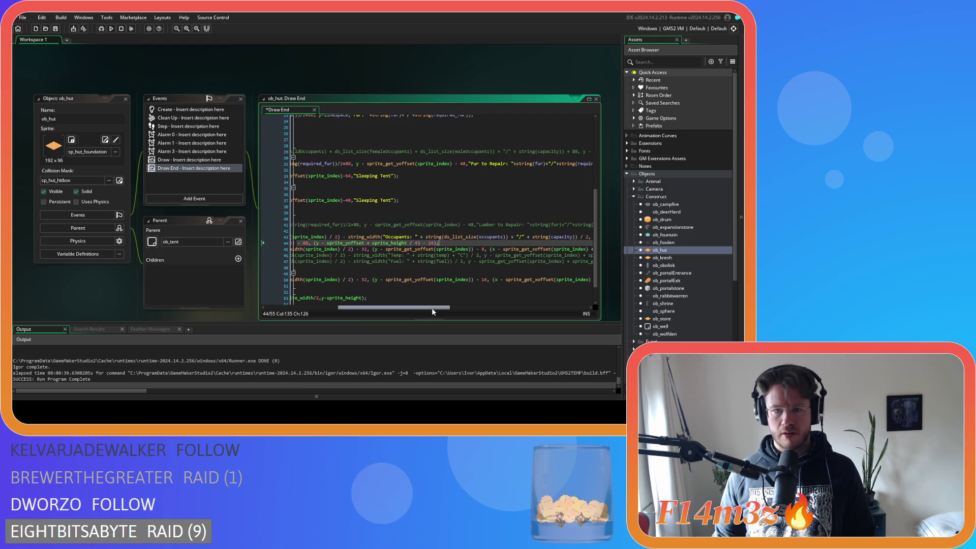
drag(435, 243, 429, 243)
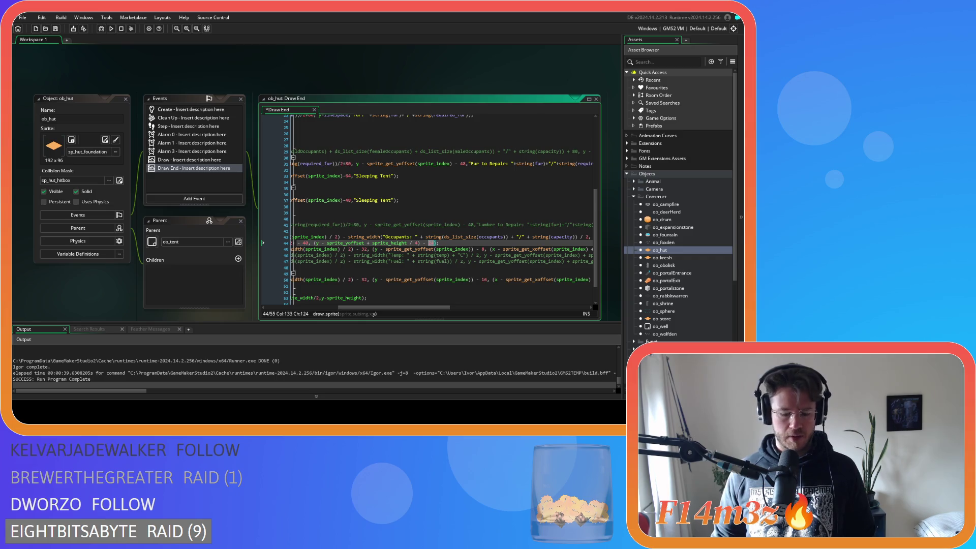
text(8)
key(ctrl+s)
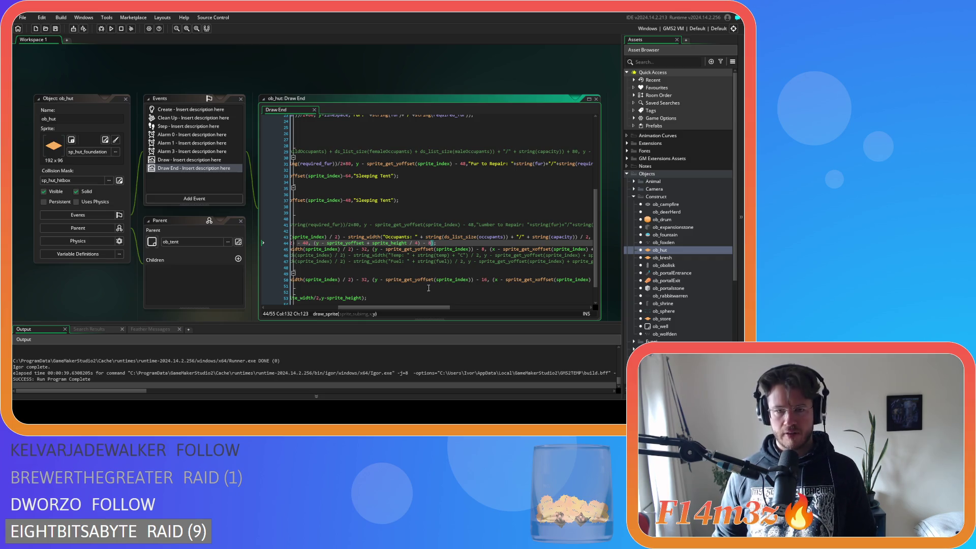
Open the ob_kresh object
key(Home)
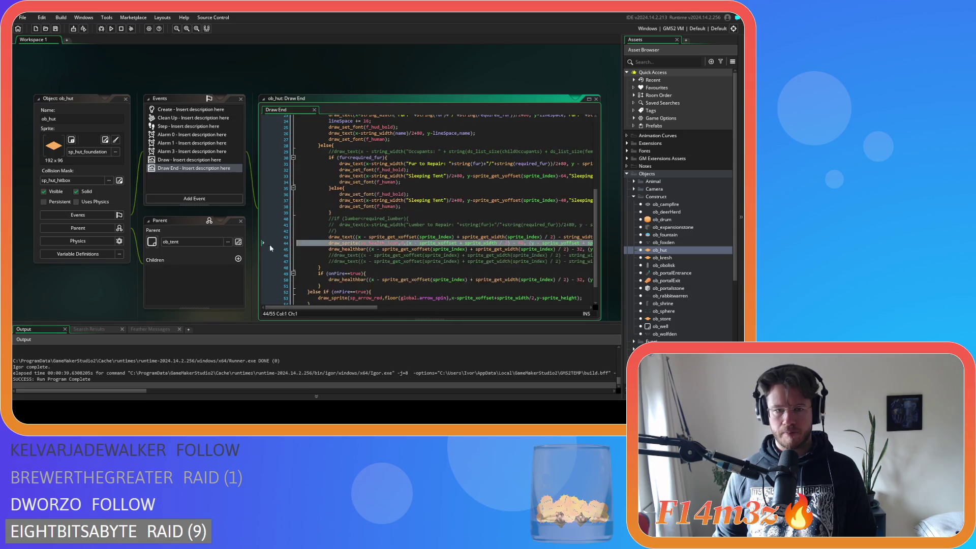
key(Right)
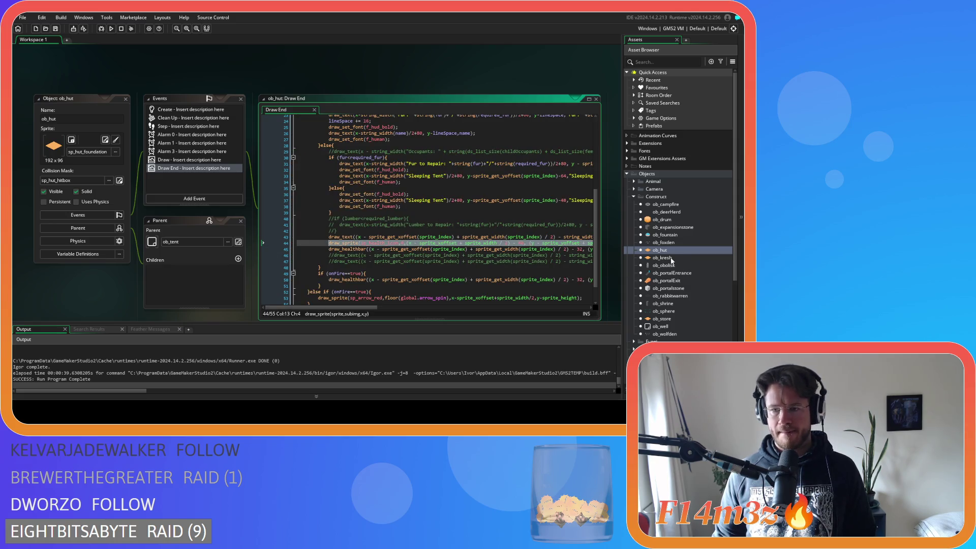
double_click(675, 260)
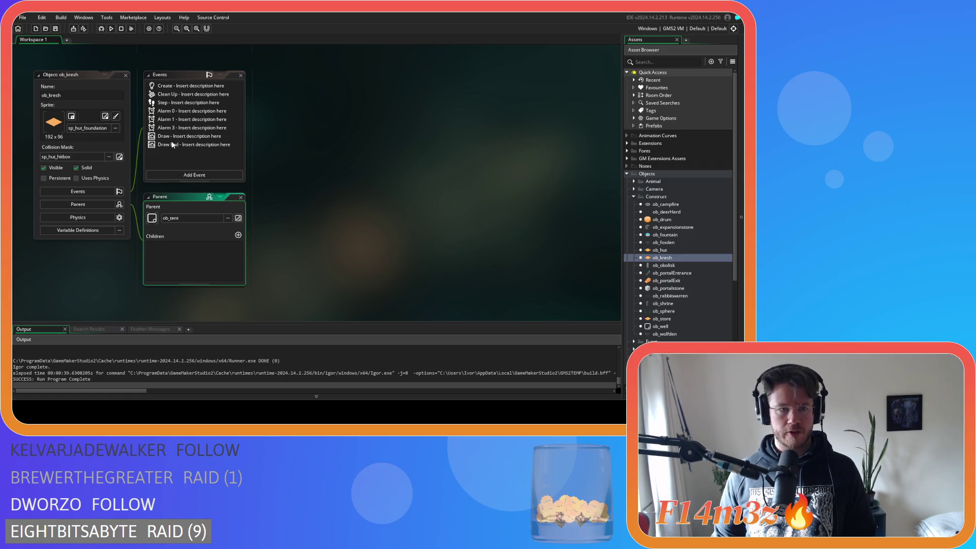
Paste the sprite-drawing line into ob_kresh's Draw End as line 40 and save
click(173, 145)
scroll(401, 256, down, 7)
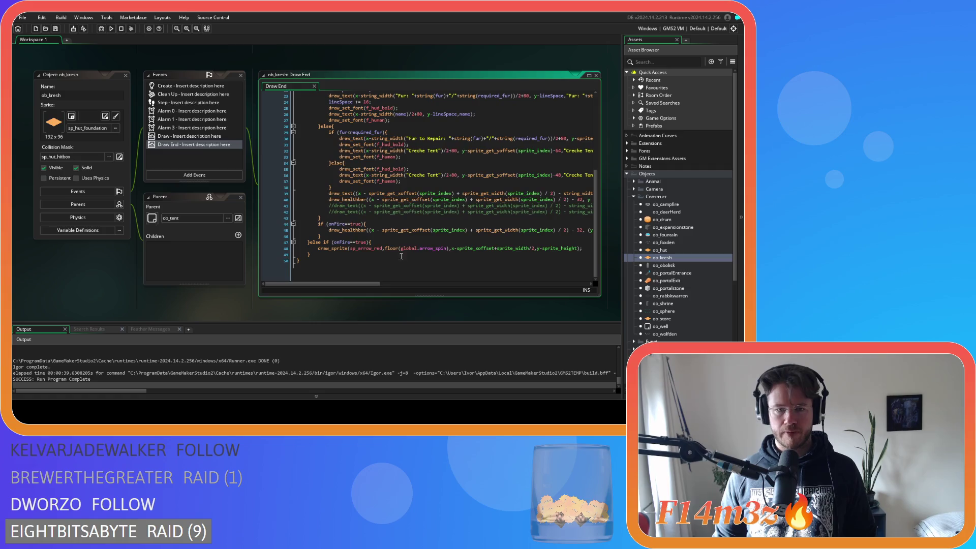
drag(348, 283, 549, 292)
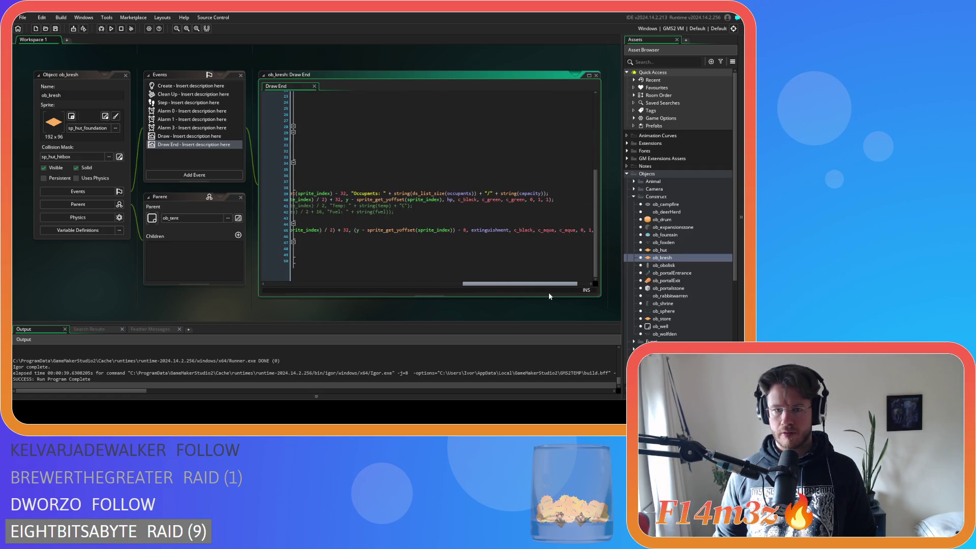
click(557, 193)
key(Return)
key(ctrl+v)
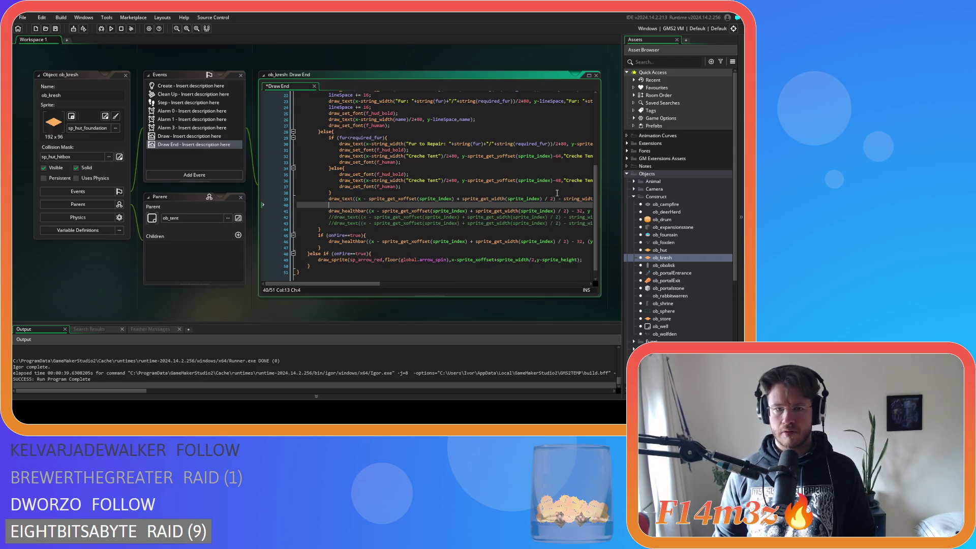
key(ctrl+s)
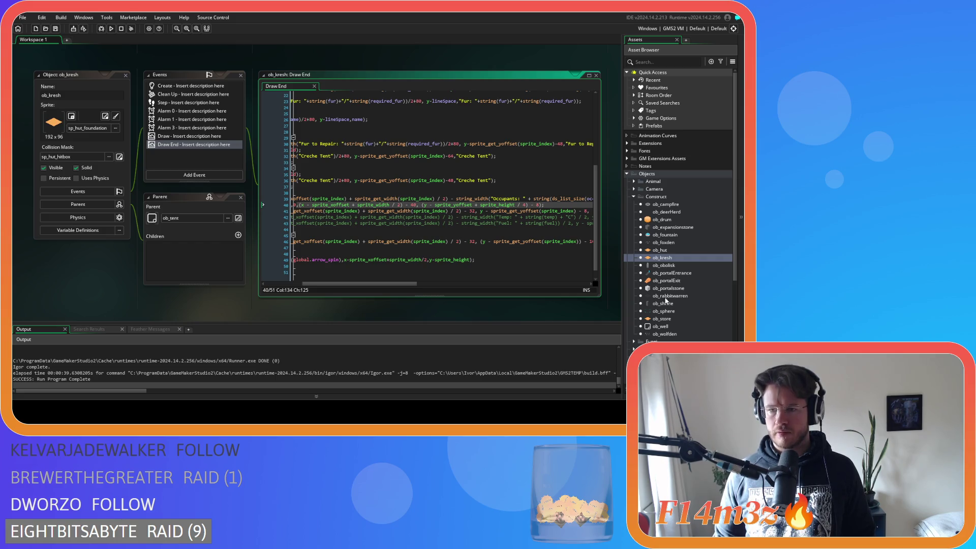
Paste the same draw line into ob_store's Draw End at line 61, then build and run with F5
double_click(664, 319)
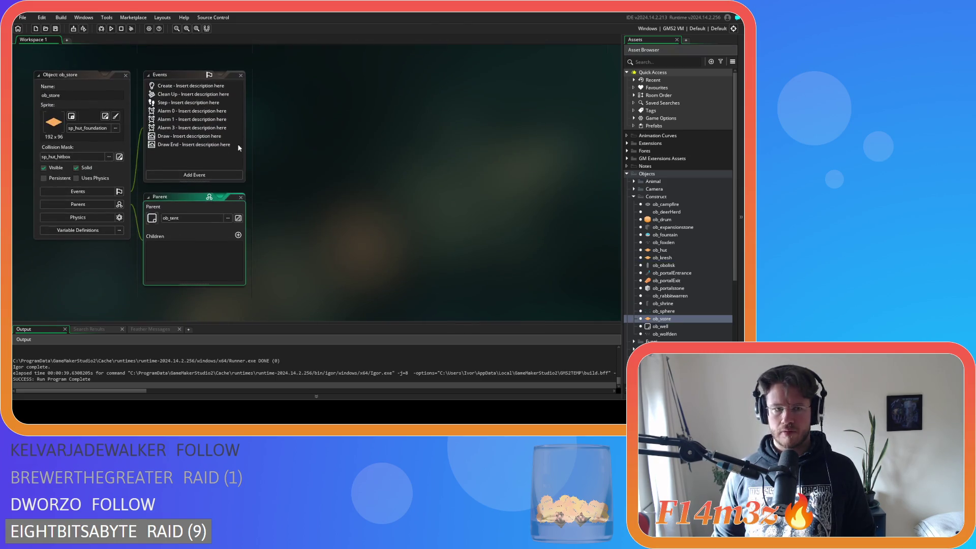
double_click(169, 145)
scroll(419, 246, down, 10)
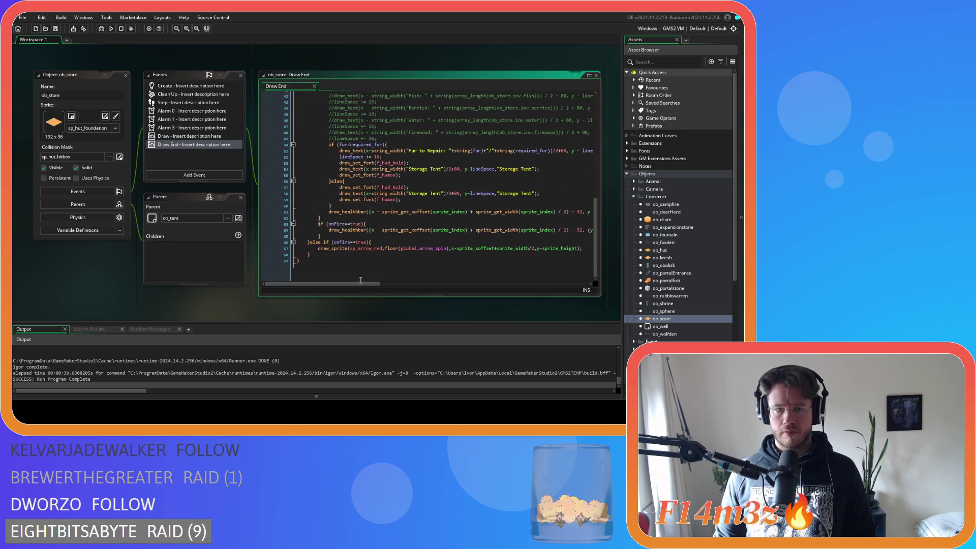
mouse_move(358, 283)
mouse_down()
mouse_move(558, 284)
mouse_move(324, 268)
mouse_up()
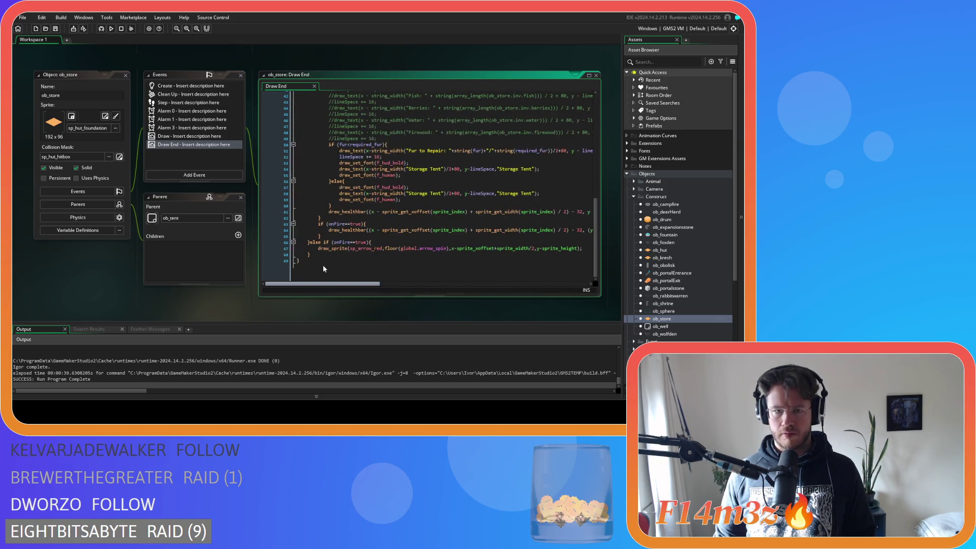
key(ctrl+v)
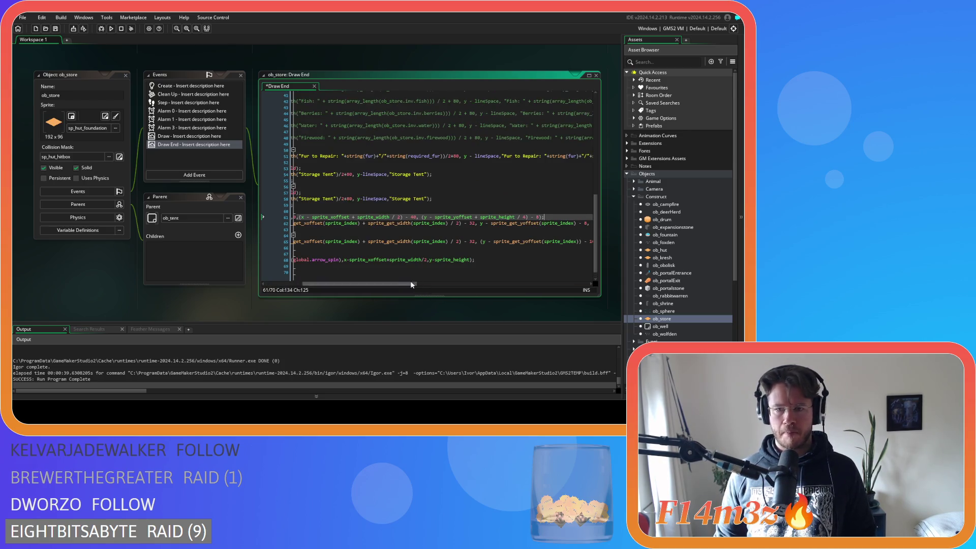
key(F5)
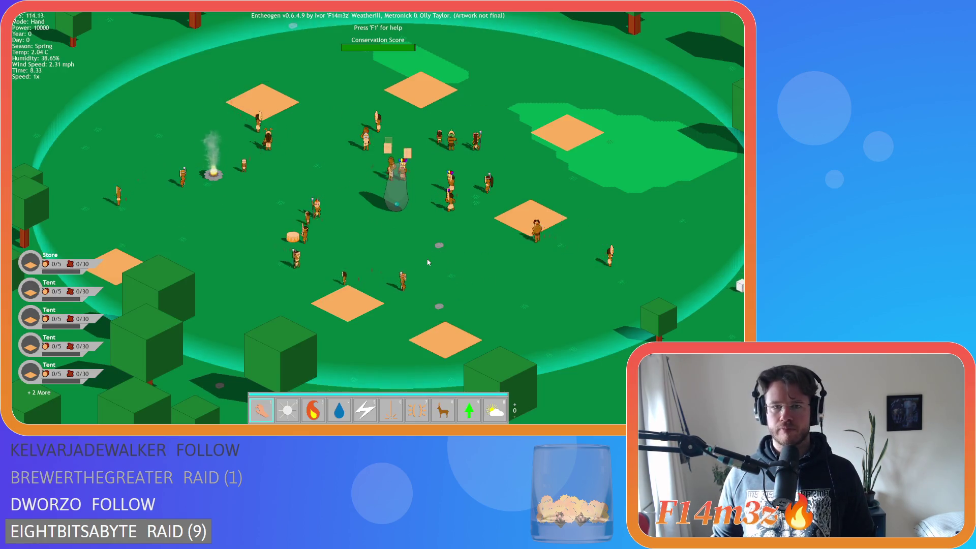
Carry a resource box with the Hand and drop it on the empty left tile to found a Creche
key(5)
key(1)
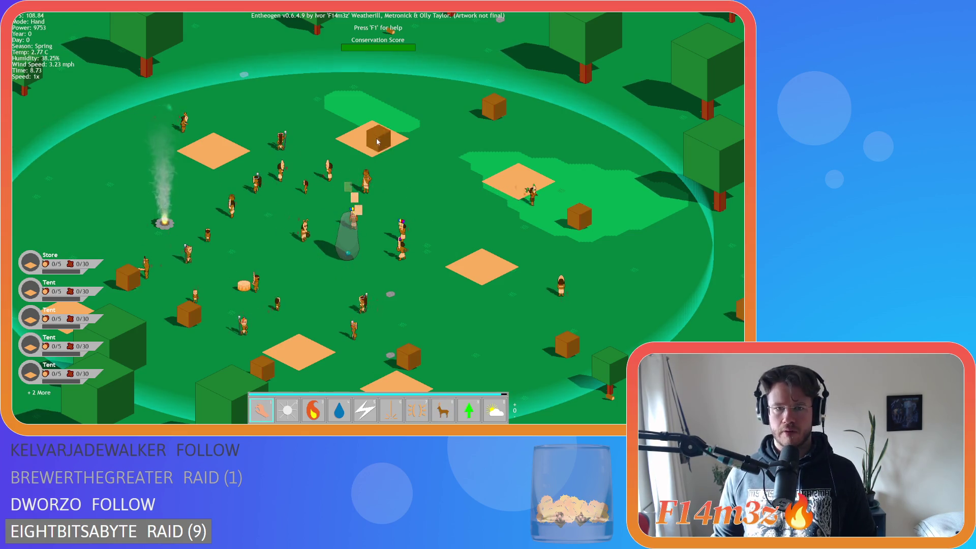
mouse_move(581, 206)
mouse_down()
mouse_move(385, 159)
mouse_move(383, 133)
mouse_up()
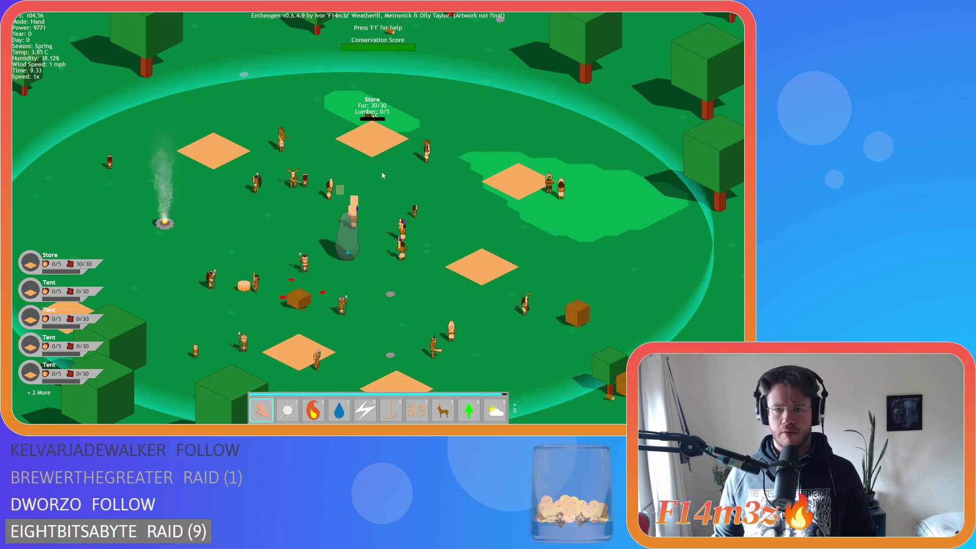
key(d)
key(s)
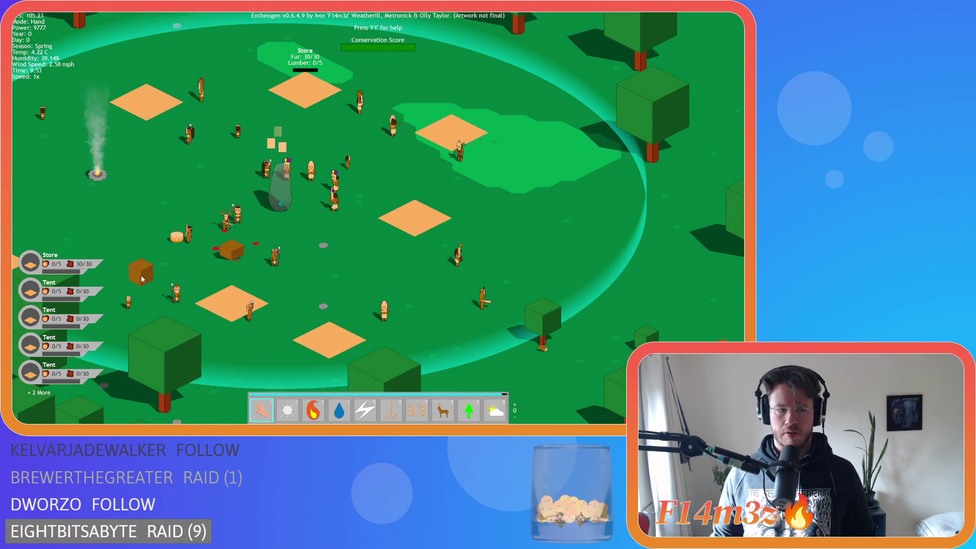
mouse_move(363, 186)
mouse_down()
mouse_move(438, 132)
mouse_move(374, 153)
mouse_move(144, 100)
mouse_up()
key(a)
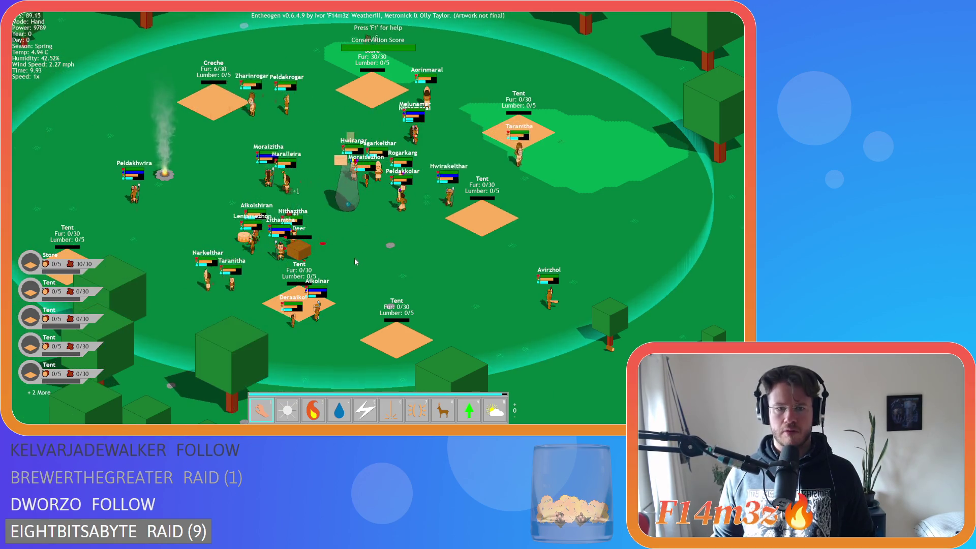
key(w)
Pan around the village, switching between the Herd and Hand powers and toggling name labels with Tab
key(8)
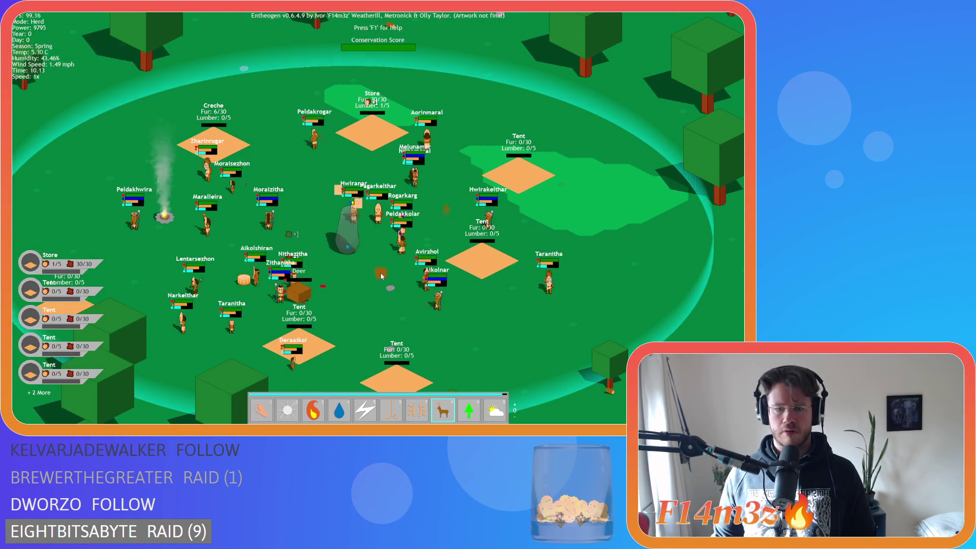
key(1)
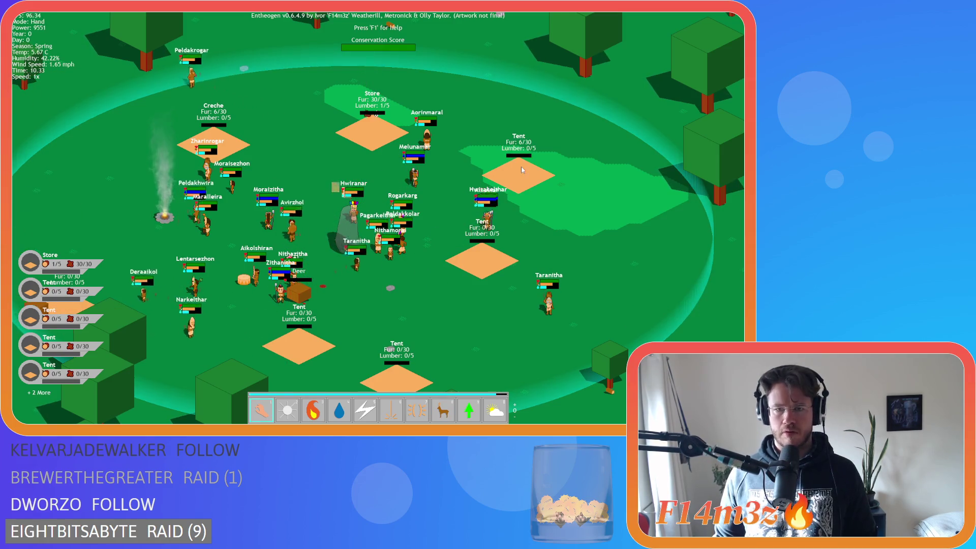
key(a)
key(d)
key(s)
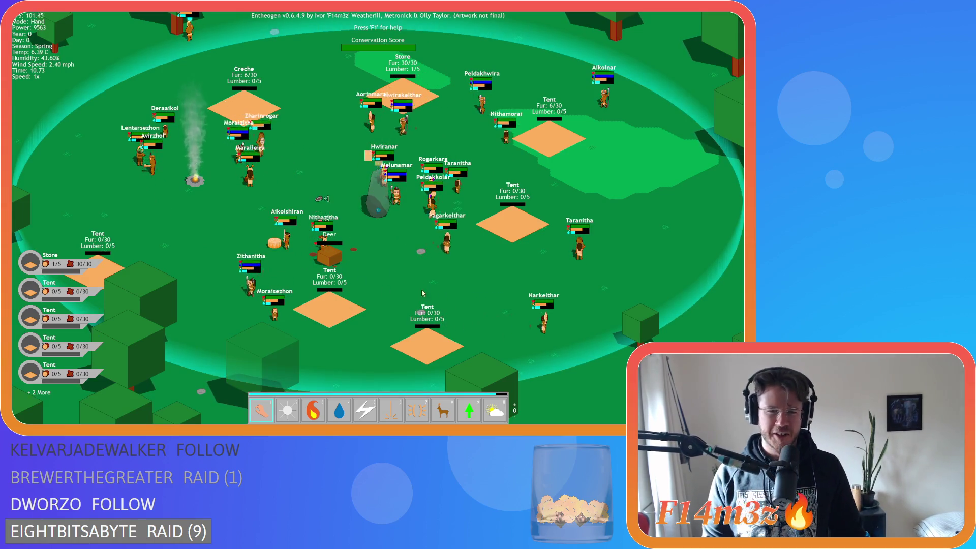
key(d)
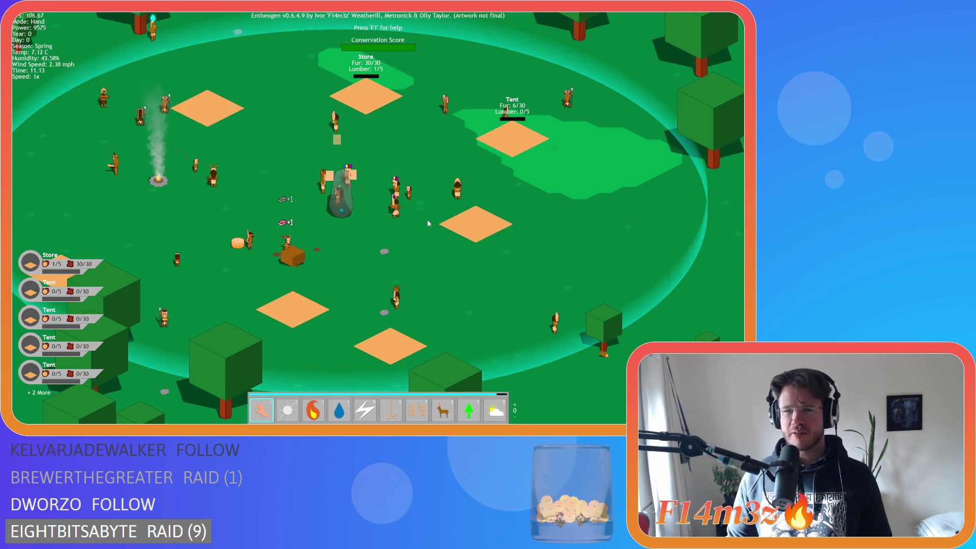
key(w)
key(a)
key(Tab)
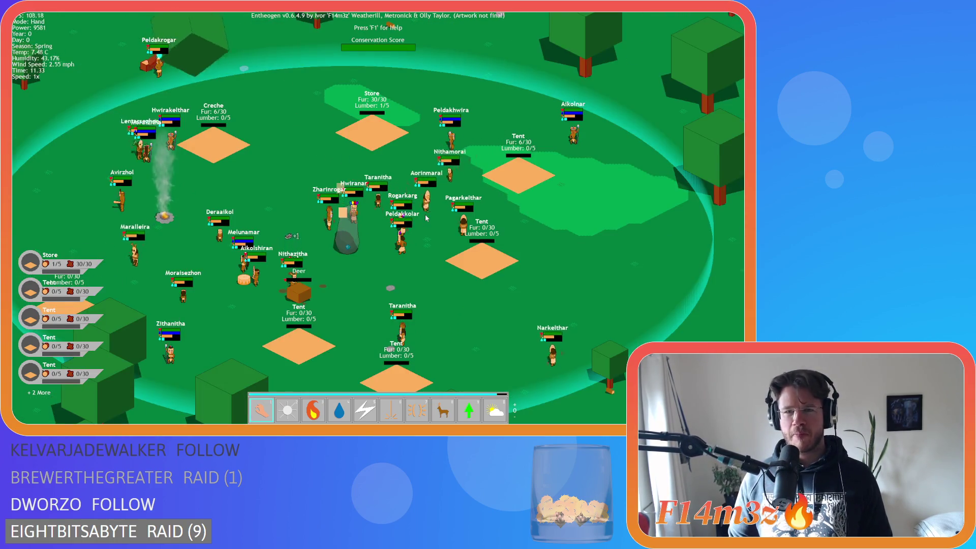
key(Tab)
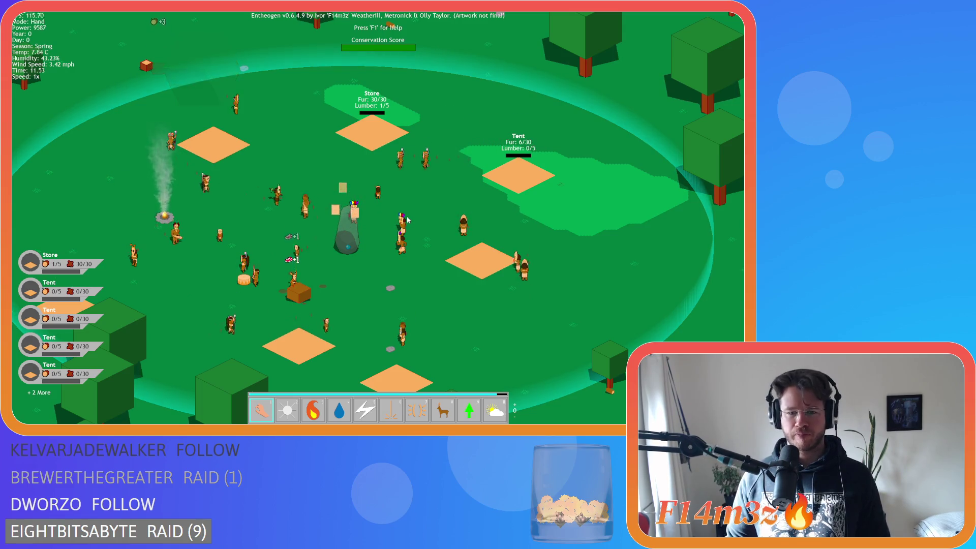
key(8)
key(1)
Switch between Herd and Hand again and carry the Tent's fur crate to another tile
key(s)
key(d)
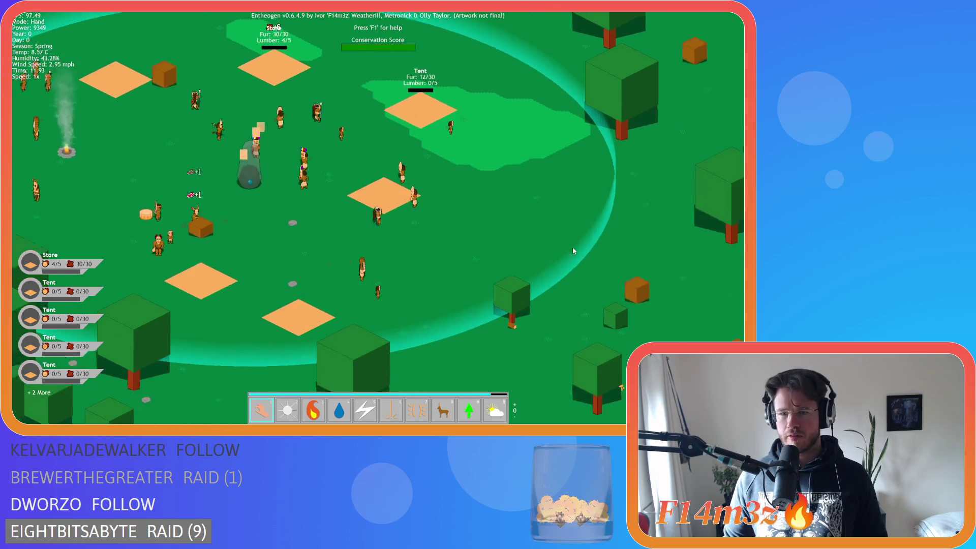
key(w)
key(a)
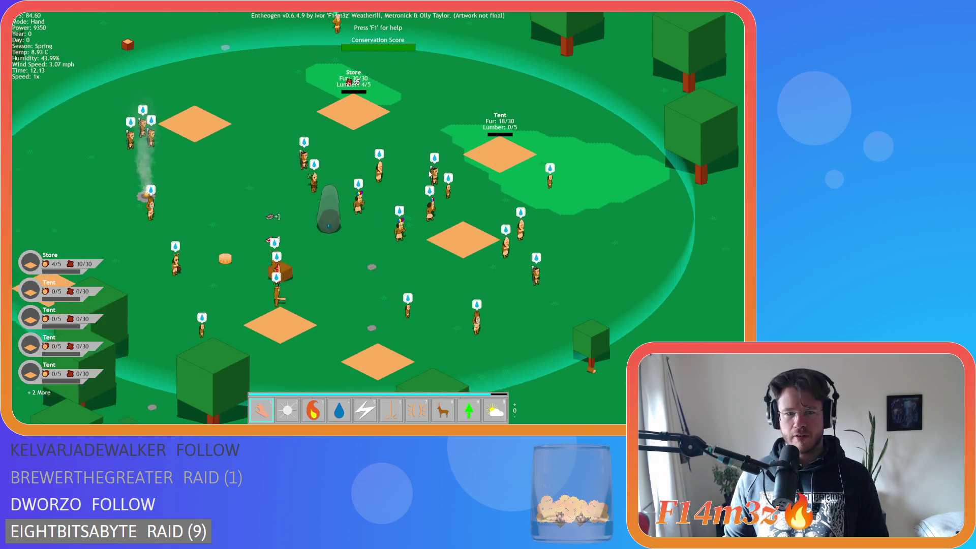
key(a)
key(8)
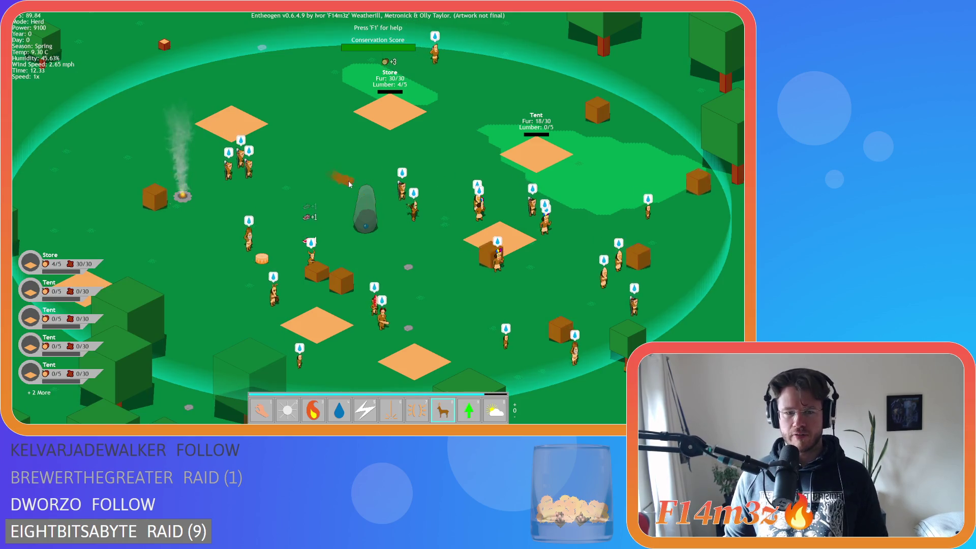
key(1)
key(d)
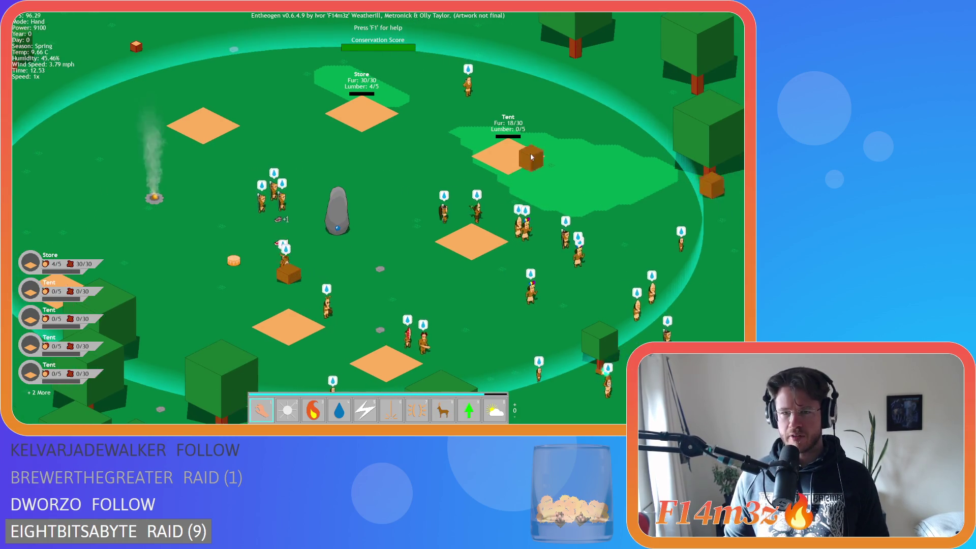
key(d)
key(8)
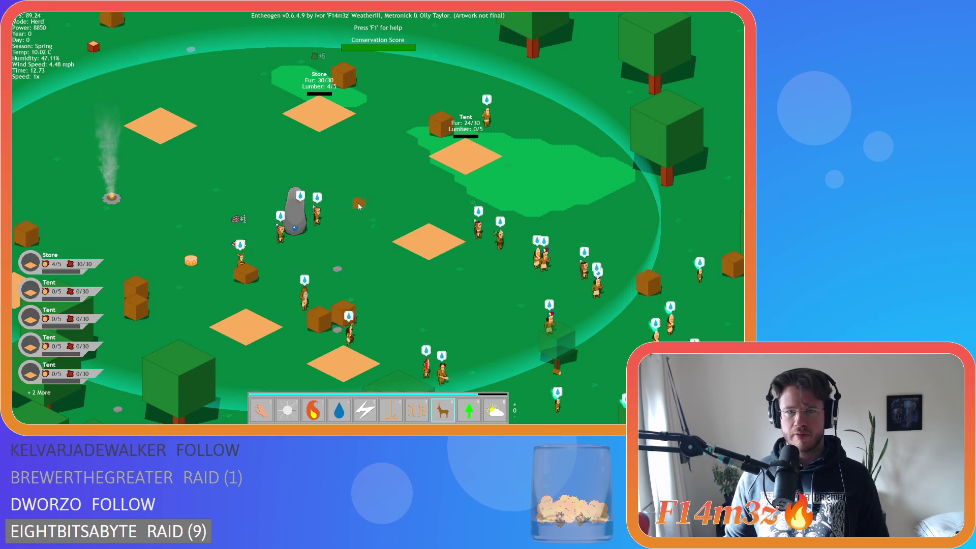
key(1)
mouse_move(441, 121)
mouse_down()
mouse_move(445, 239)
mouse_move(464, 150)
mouse_move(237, 127)
mouse_up()
key(a)
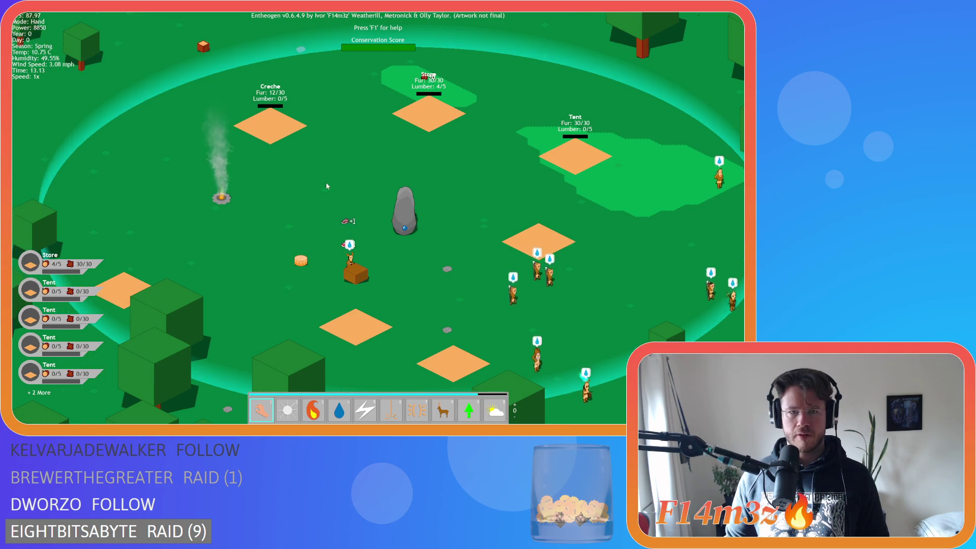
key(d)
key(w)
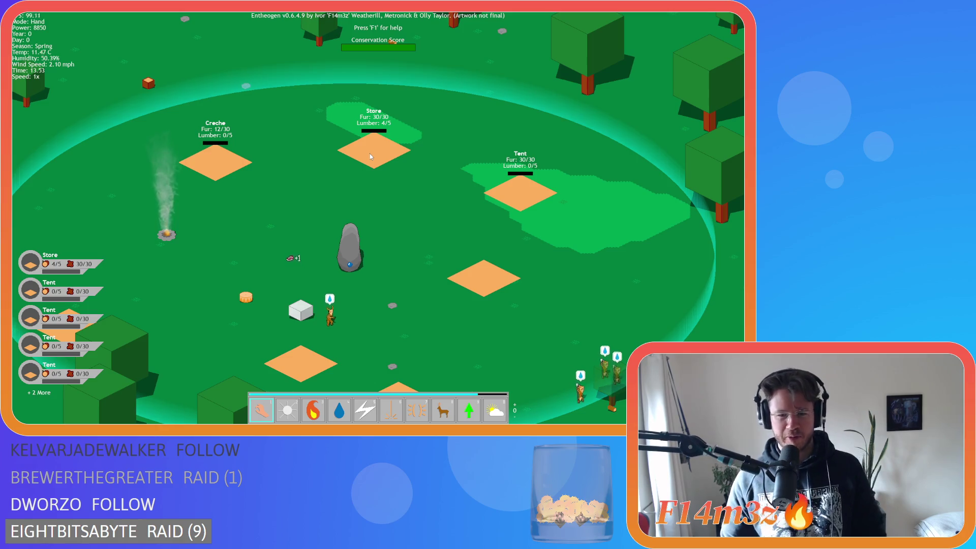
Choose the Tree power from the second god-power page and grow a forest across the map
key(8)
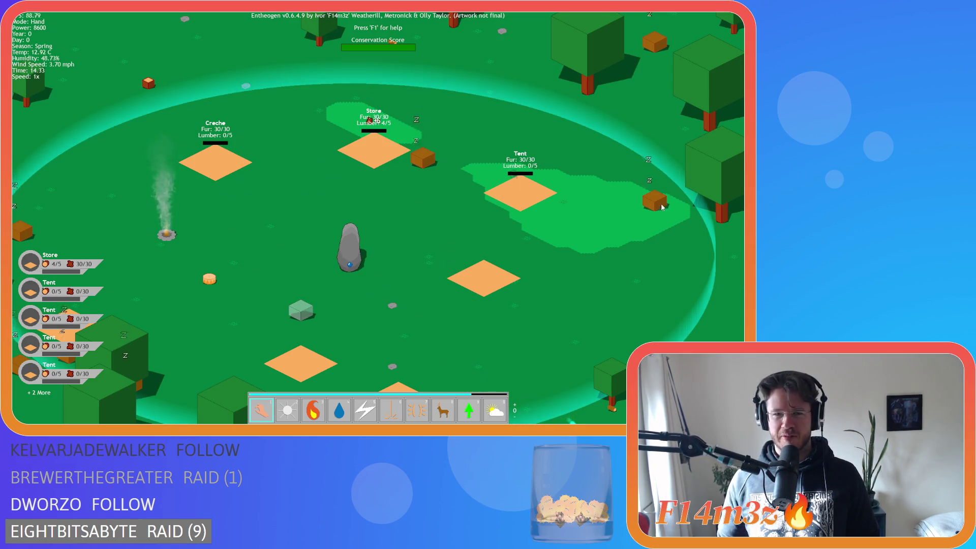
key(s)
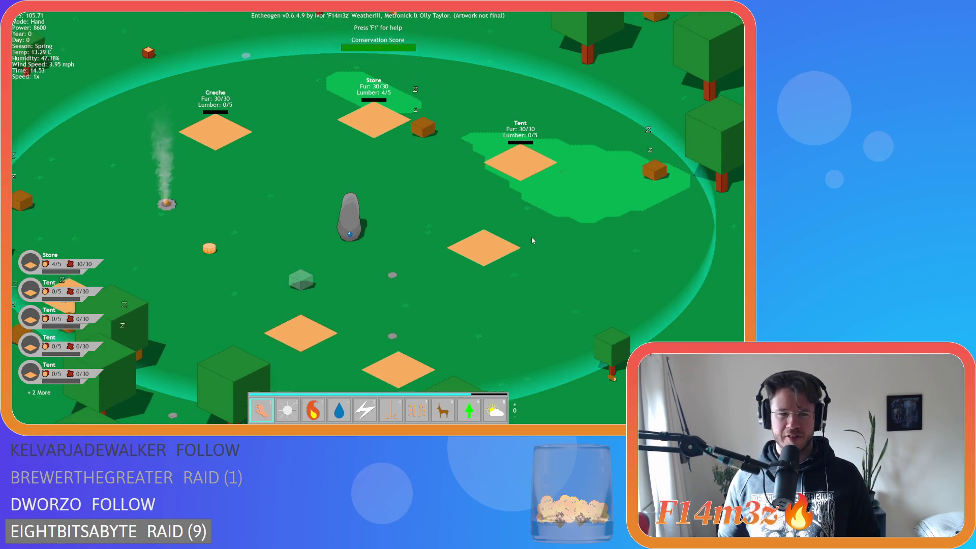
key(w)
key(a)
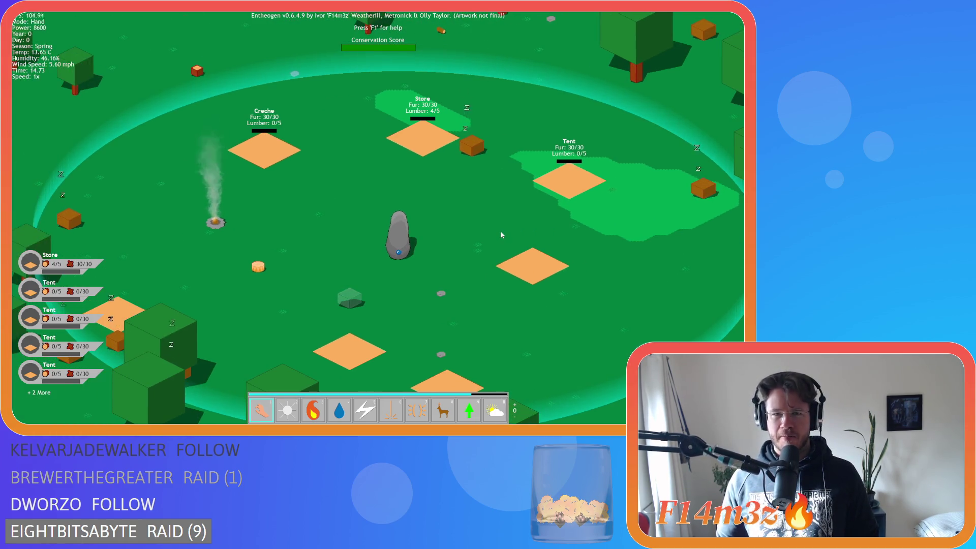
key(Tab)
key(2)
click(449, 233)
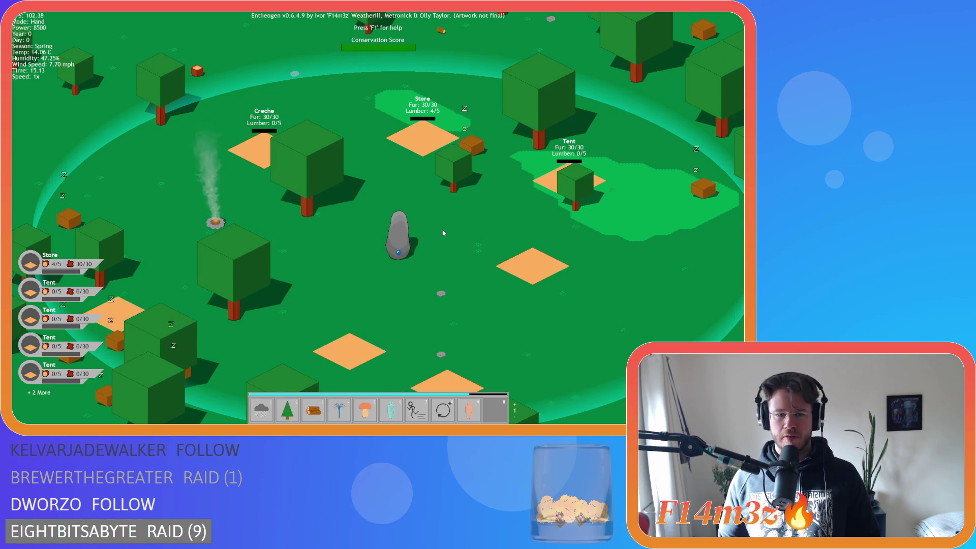
Drag trees onto the Creche and the Tent to supply them with lumber
drag(314, 188, 258, 143)
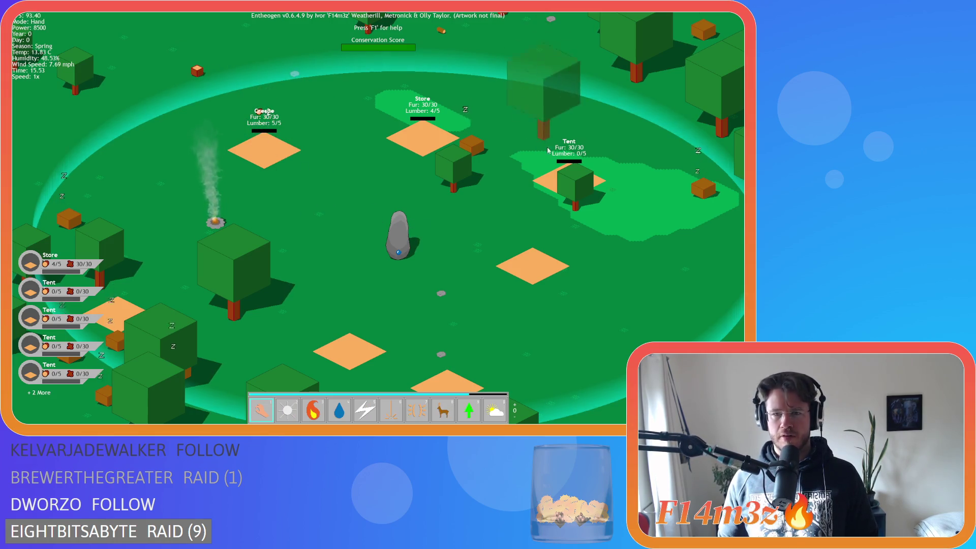
drag(539, 112, 562, 193)
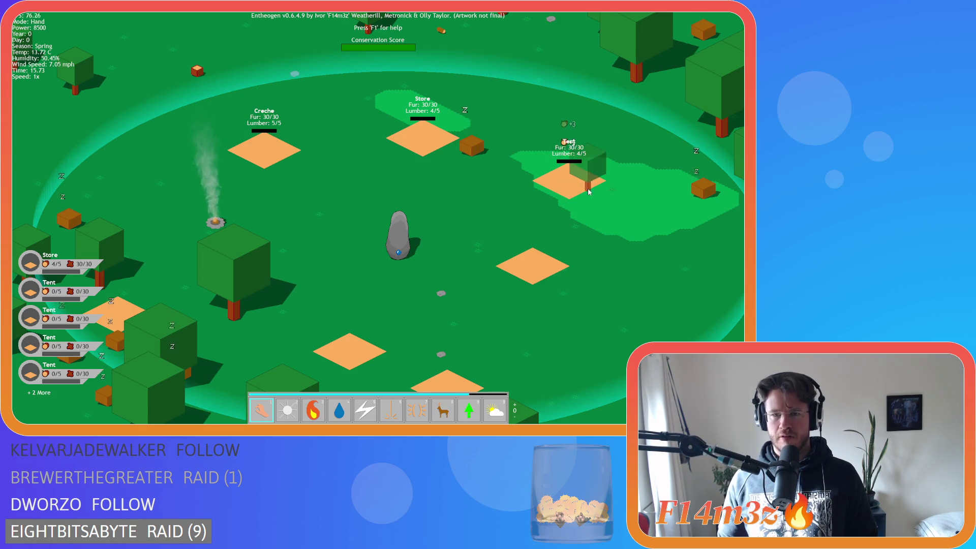
drag(244, 254, 189, 269)
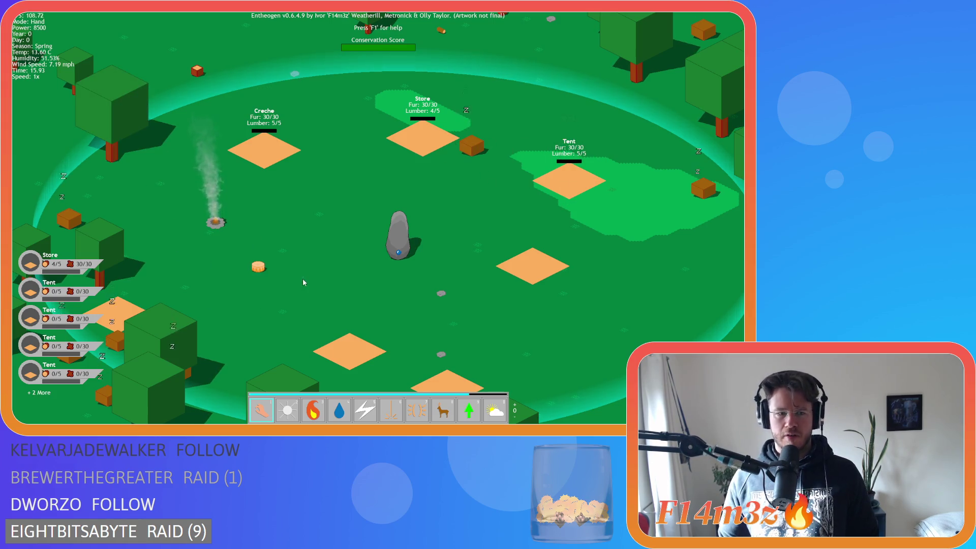
key(d)
key(w)
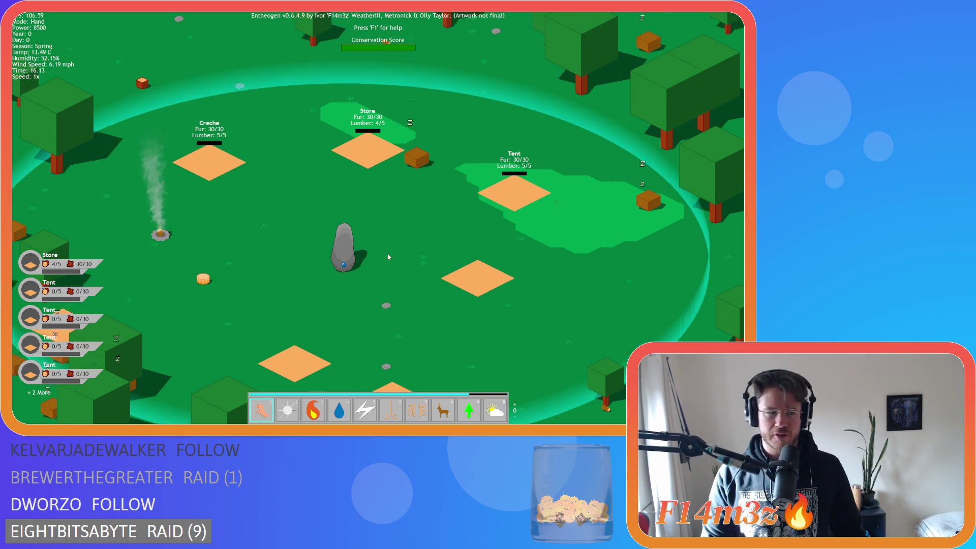
key(w)
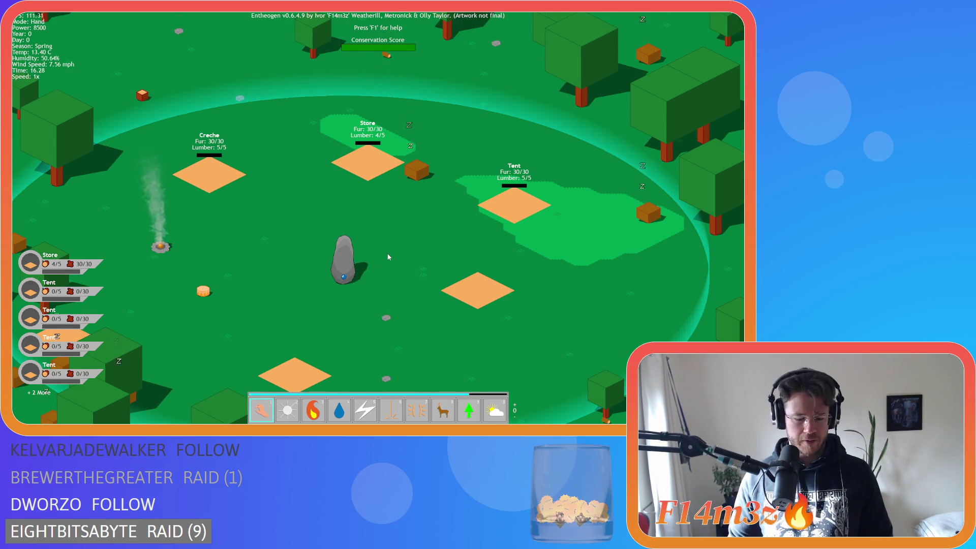
Inspect a Forager follower in the Tribe overview, then close the overview
key(t)
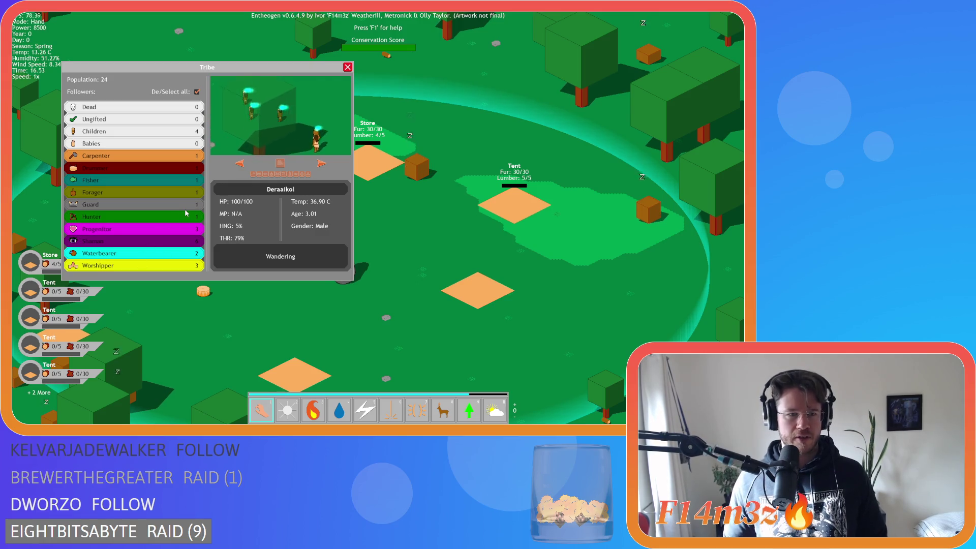
click(197, 92)
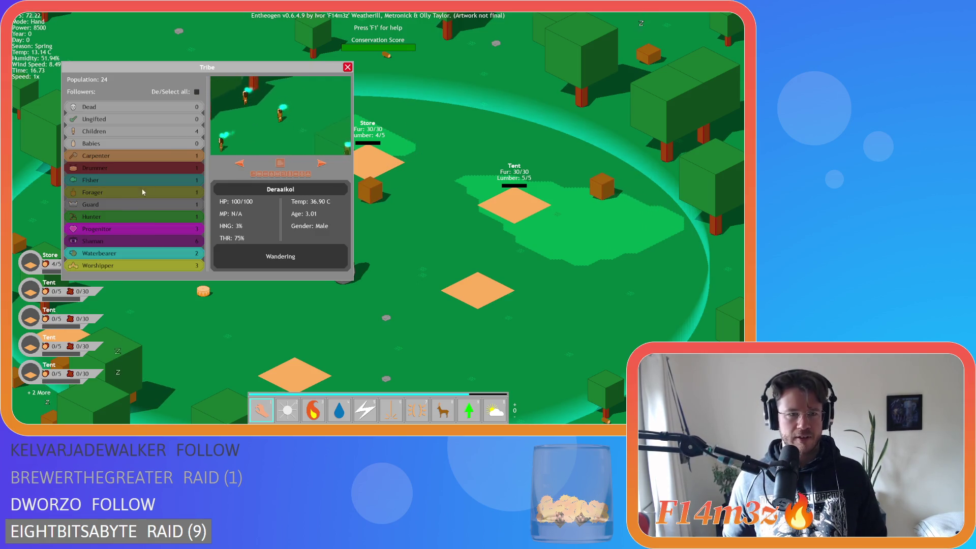
click(128, 196)
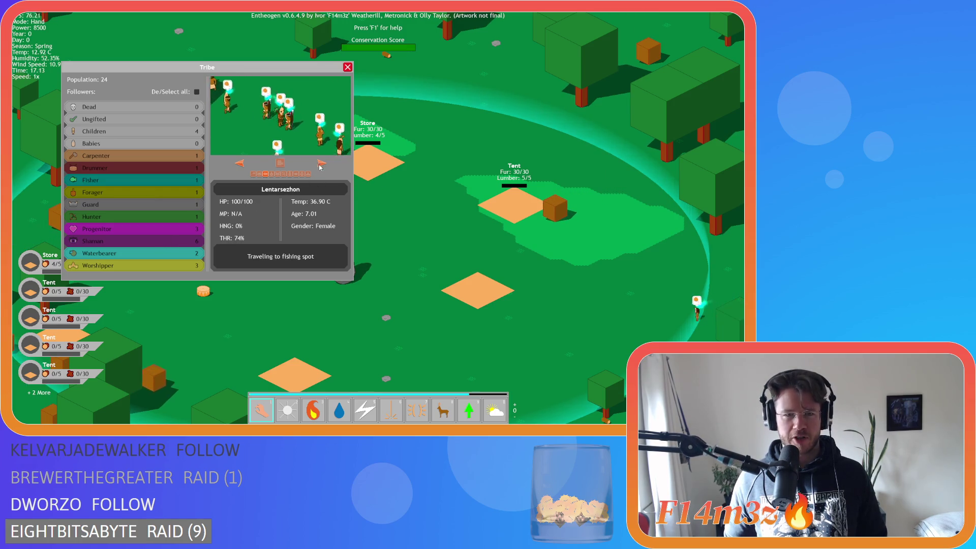
key(a)
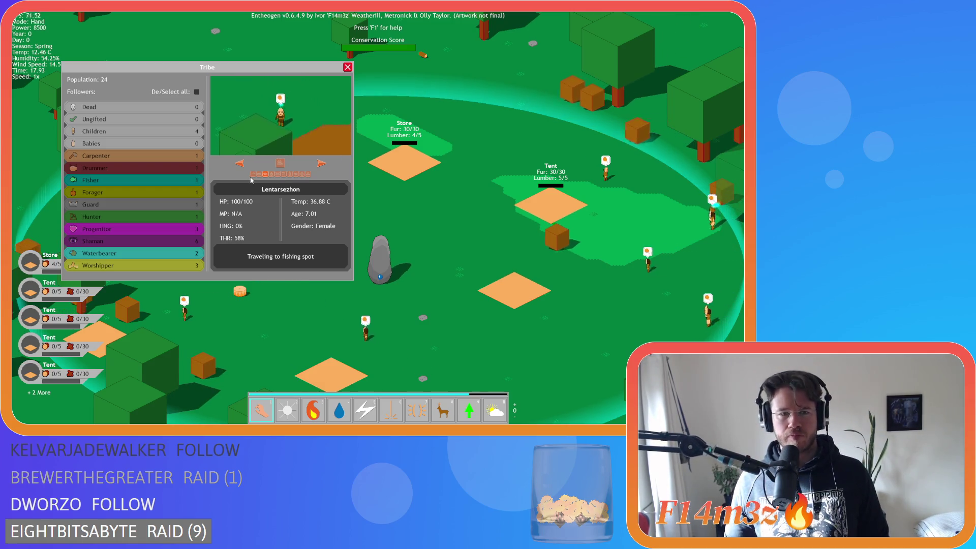
click(321, 163)
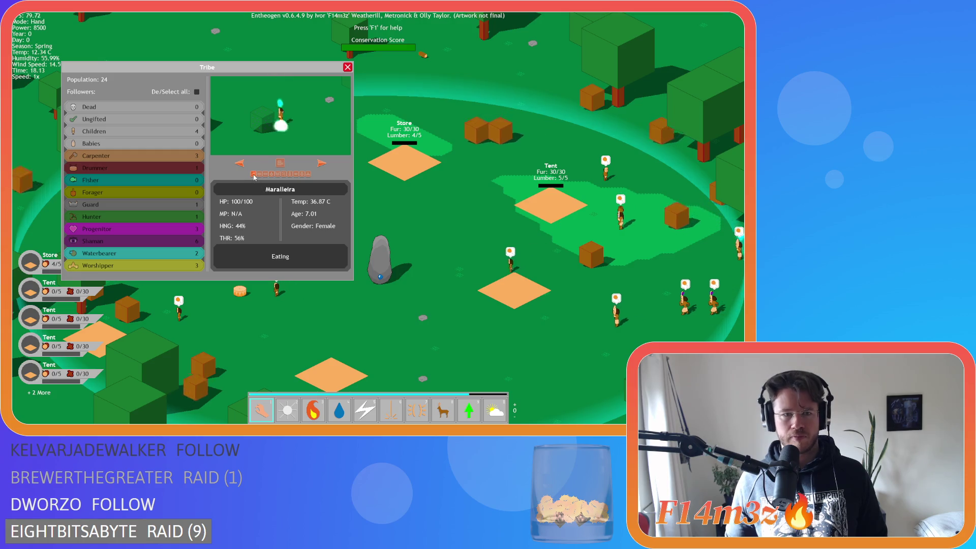
key(d)
key(Escape)
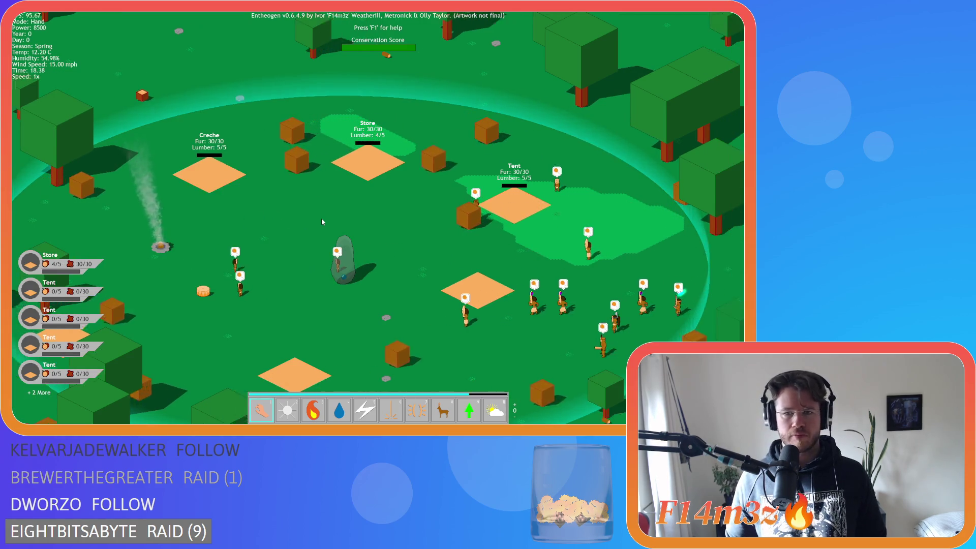
Reopen the Tribe overview, step through the Shaman followers, and close it
key(s)
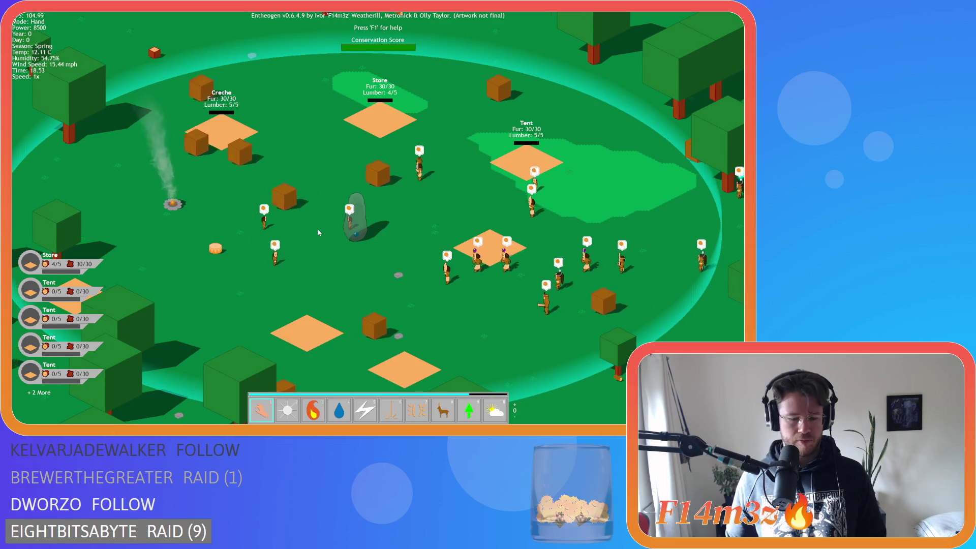
key(t)
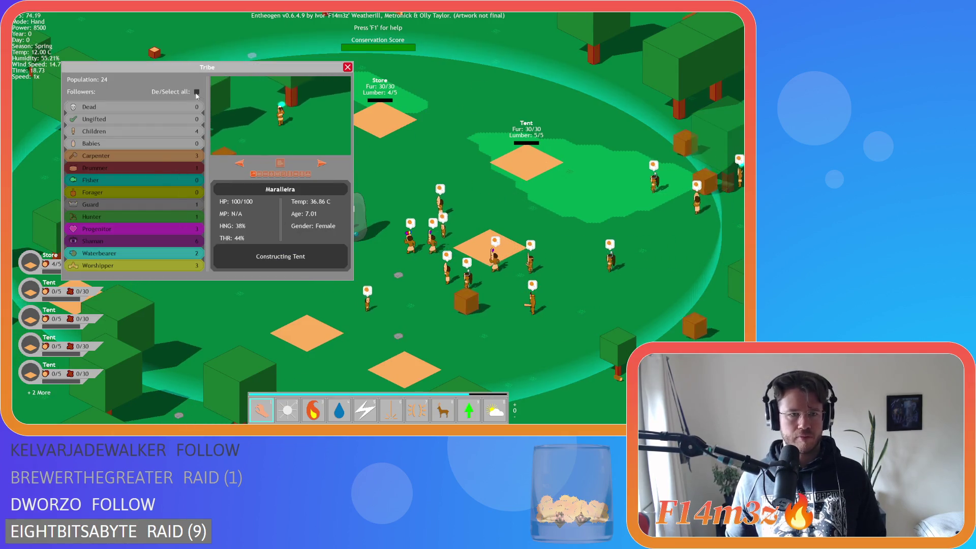
click(196, 92)
click(197, 92)
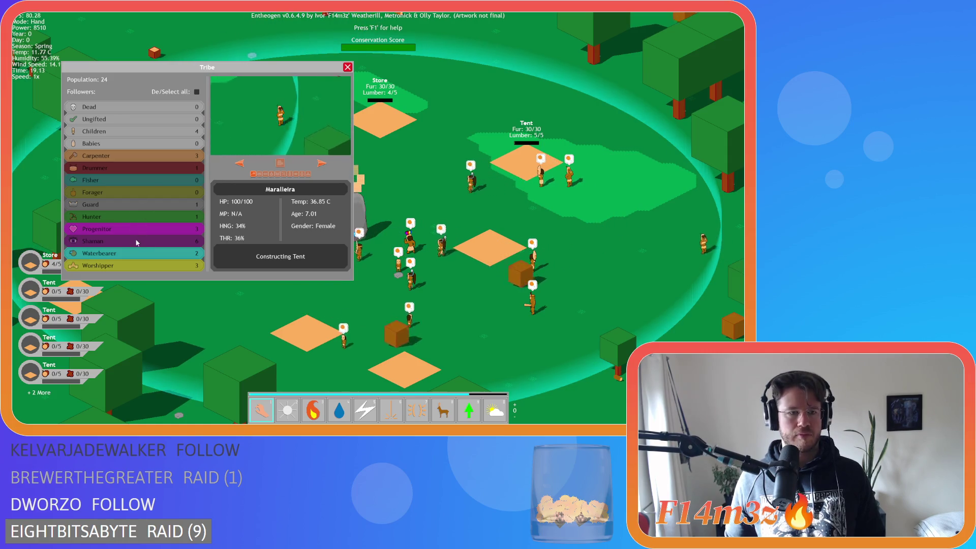
click(153, 241)
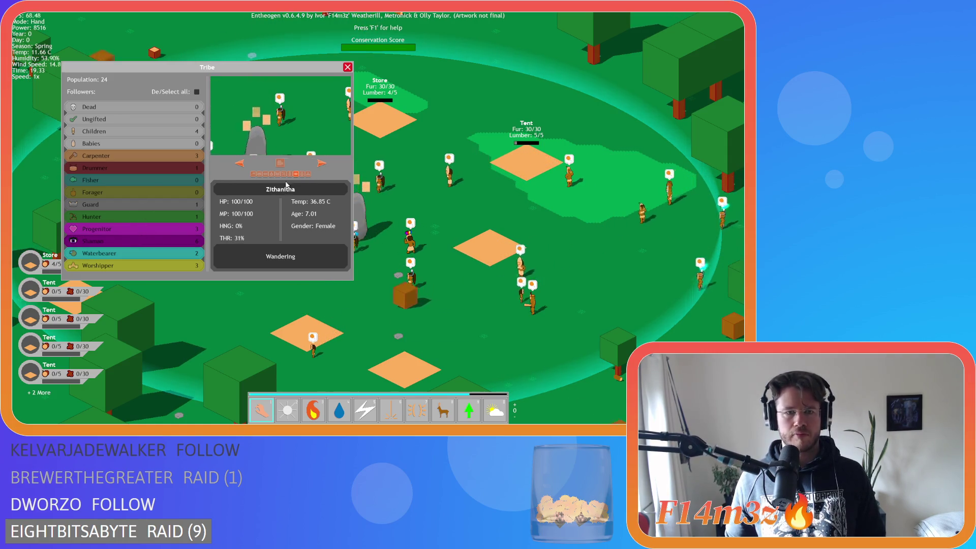
click(321, 163)
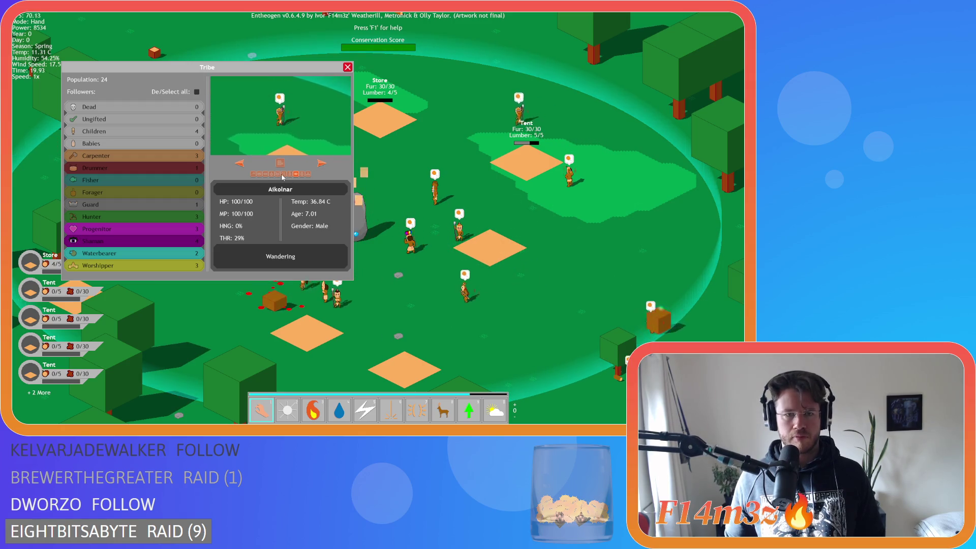
click(321, 163)
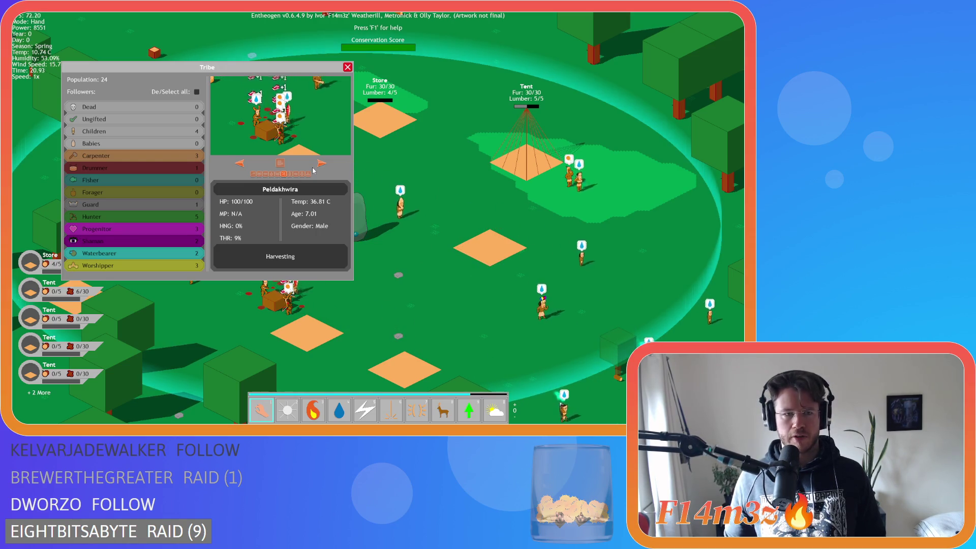
key(Escape)
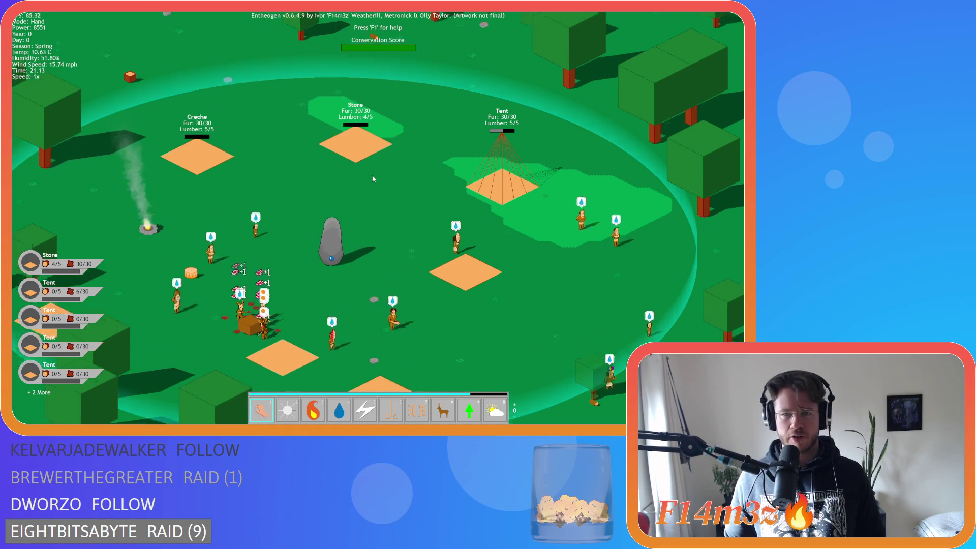
Pan and zoom the camera around the camp toward the Creche
scroll(372, 179, down, 5)
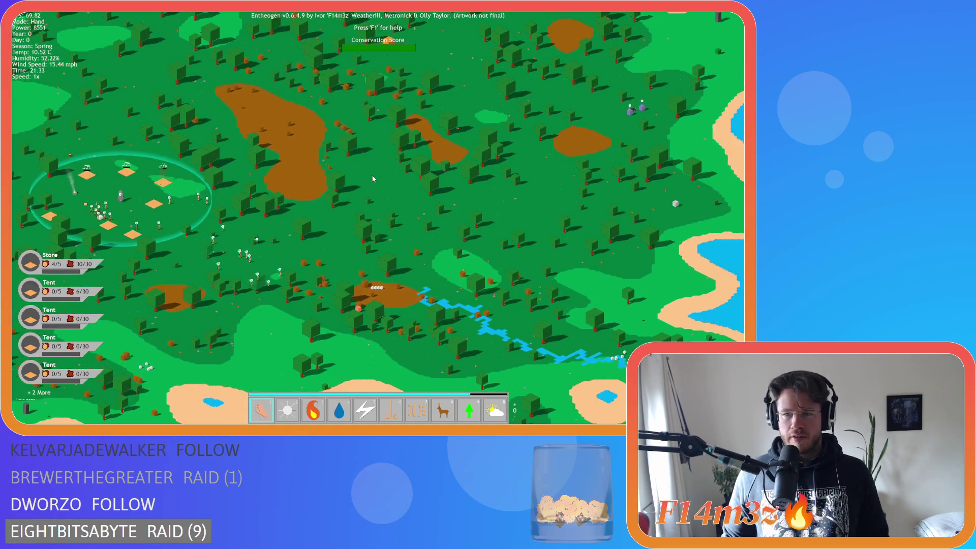
scroll(373, 179, up, 5)
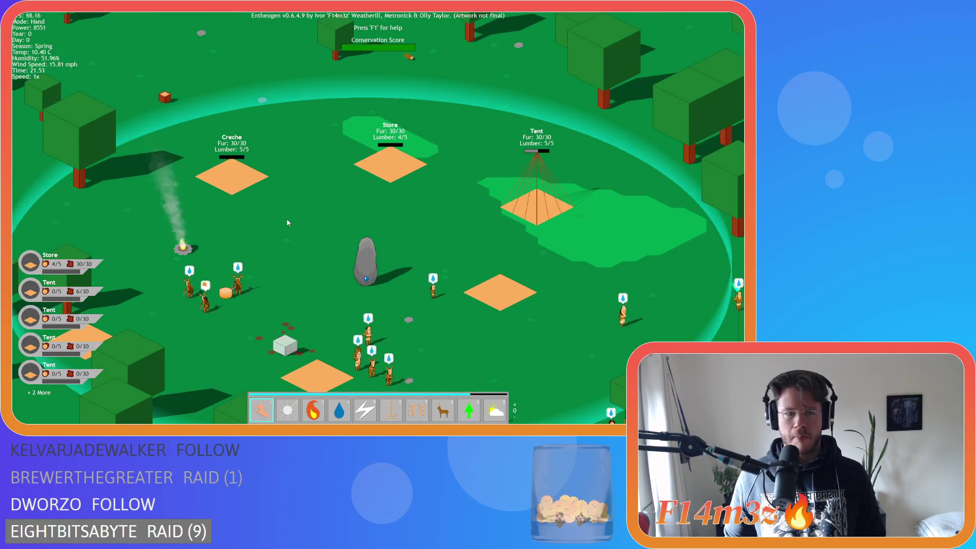
key(s)
key(d)
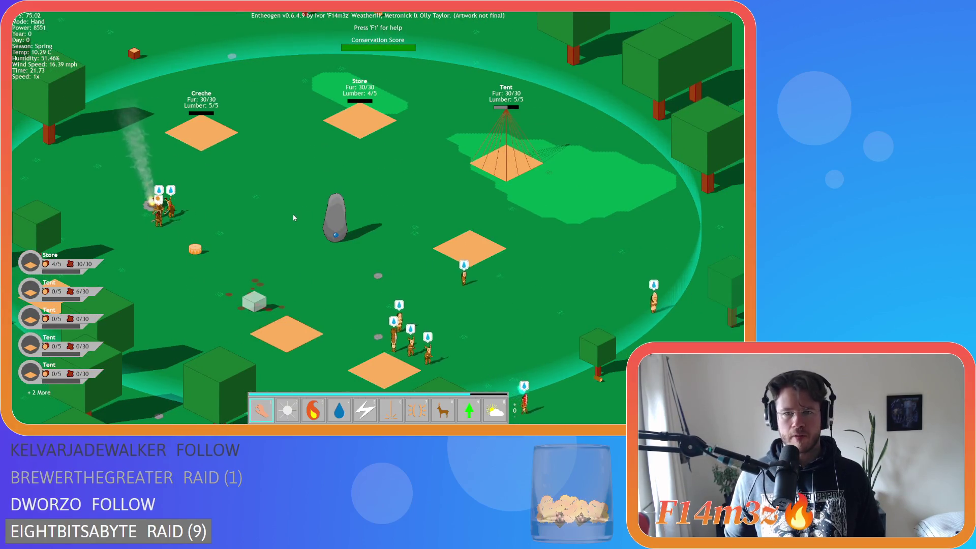
key(d)
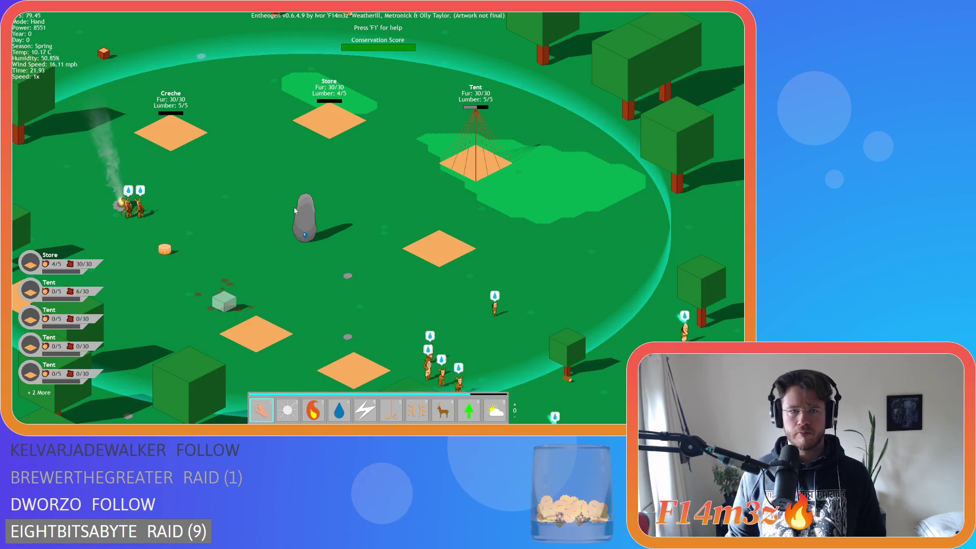
key(w)
key(s)
key(a)
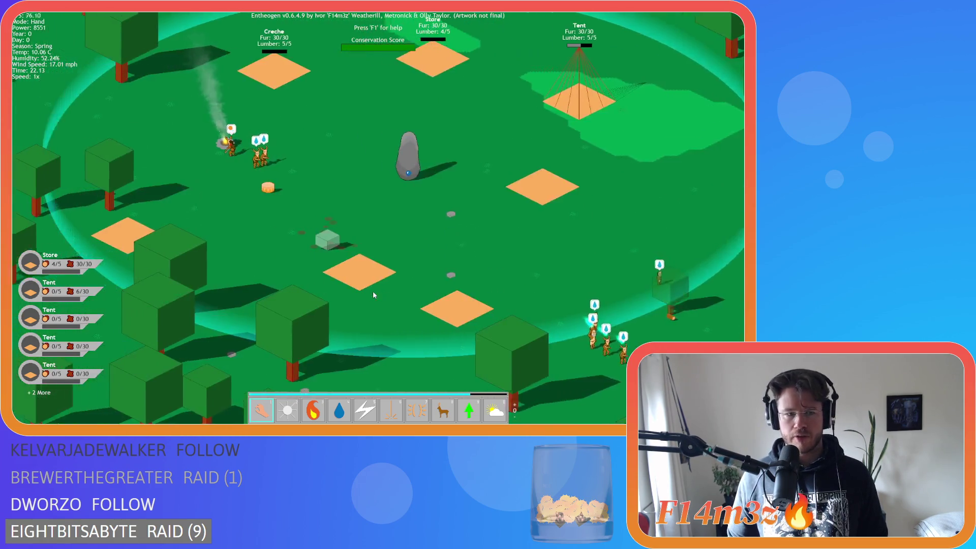
key(w)
key(w)
key(d)
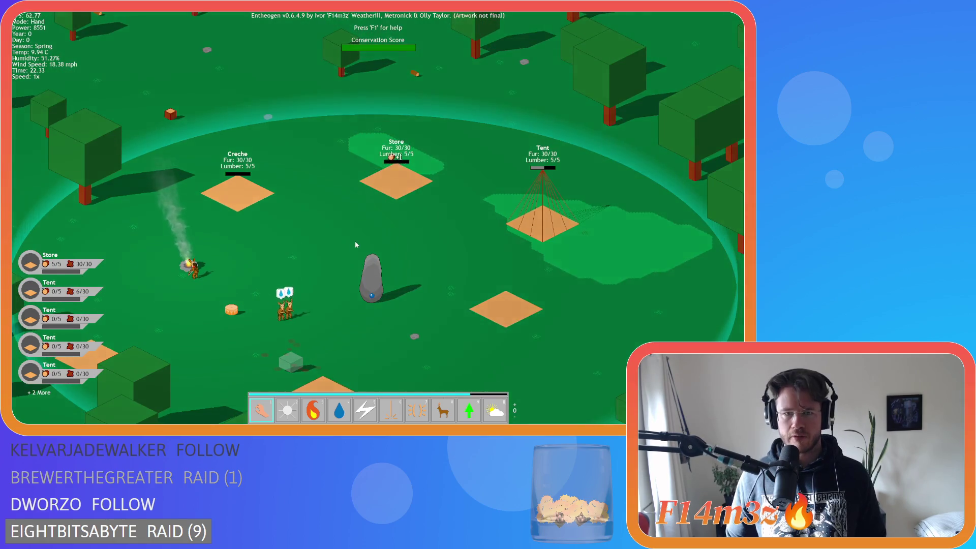
key(s)
key(d)
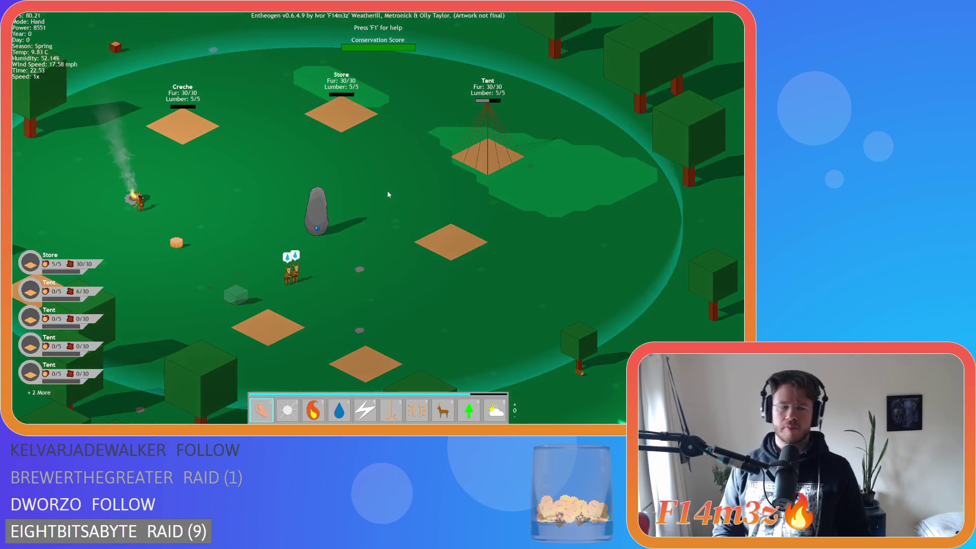
key(w)
key(d)
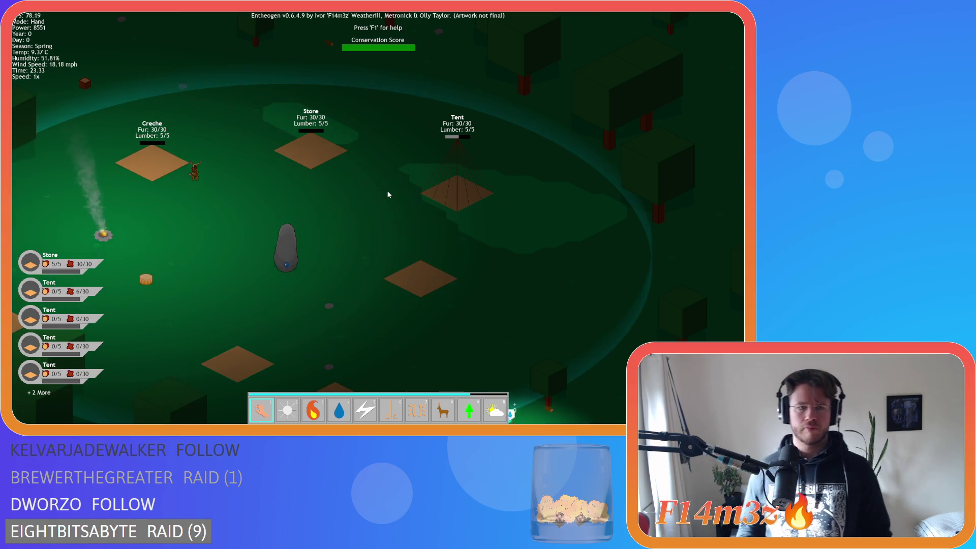
Recentre on the camp and open the stats of the villager next to the Creche
scroll(386, 190, down, 5)
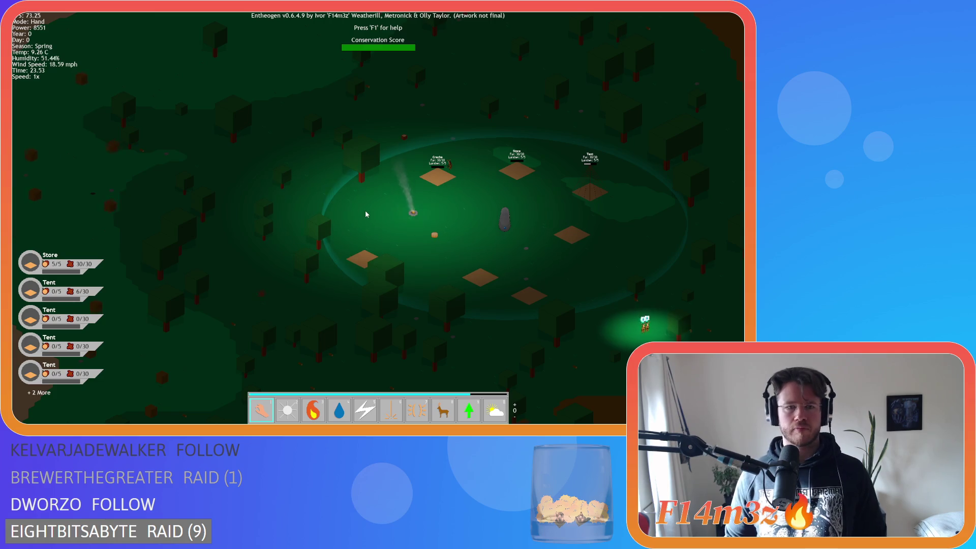
key(w)
key(d)
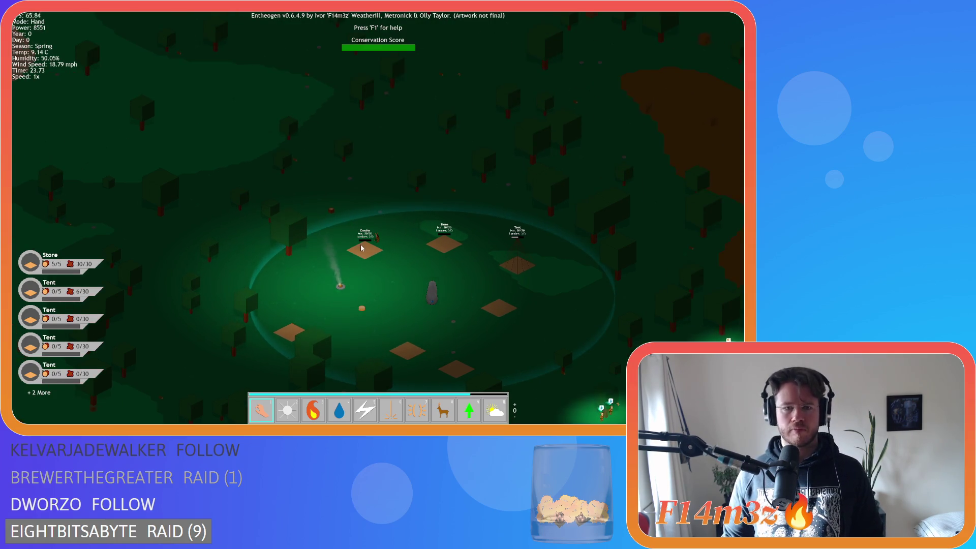
scroll(362, 248, up, 3)
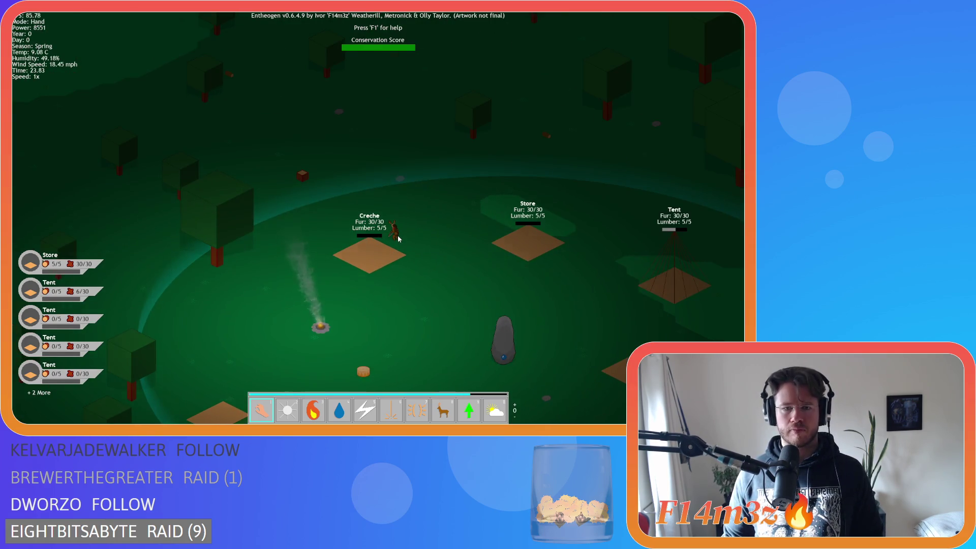
click(399, 239)
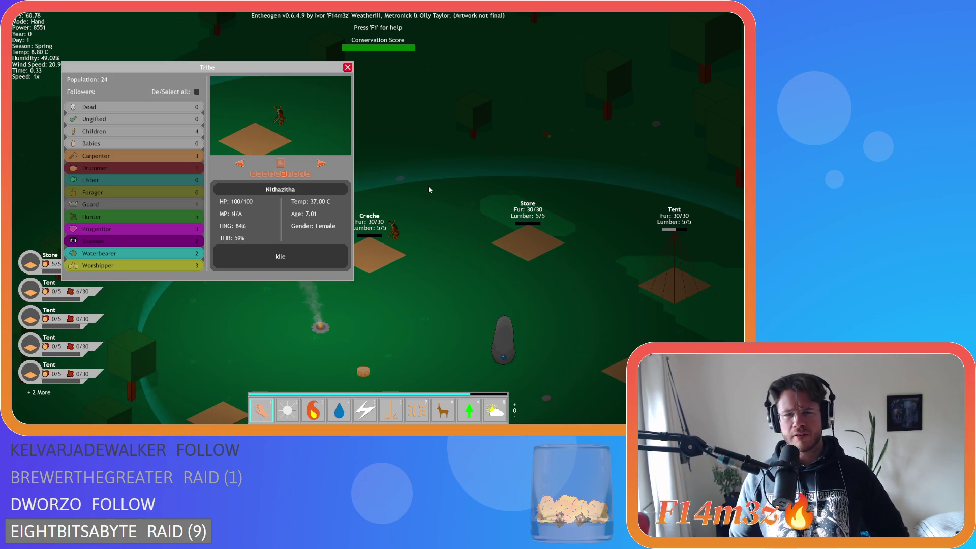
Close the Tribe panel
scroll(428, 187, down, 5)
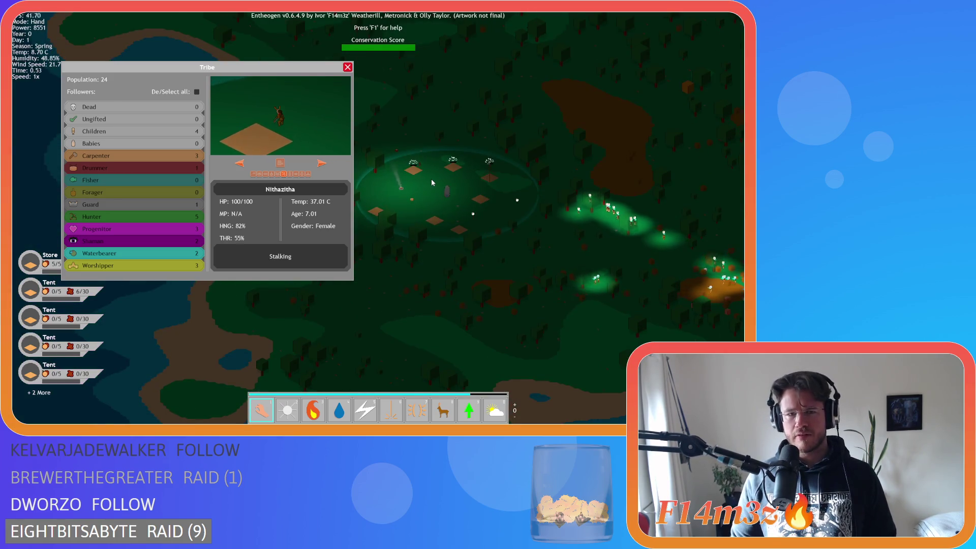
scroll(431, 181, up, 5)
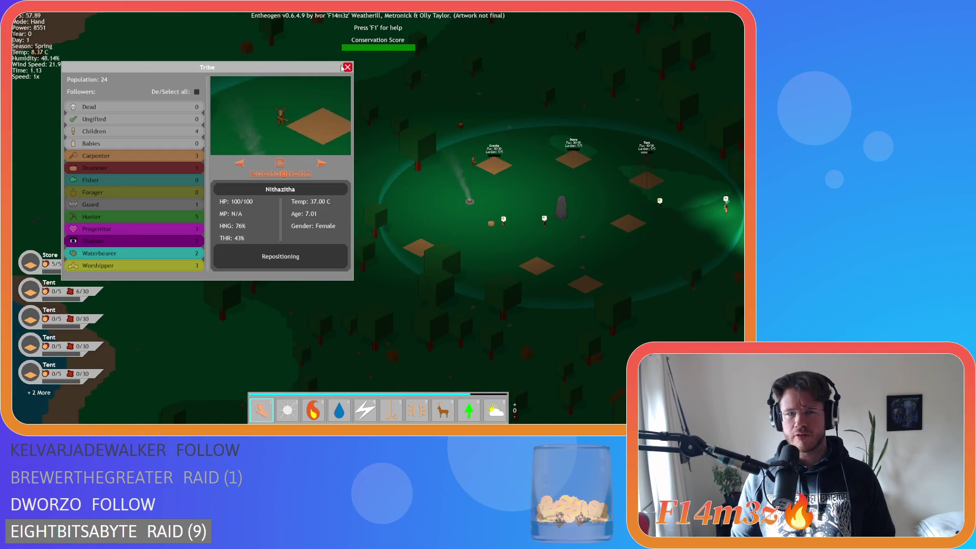
click(344, 67)
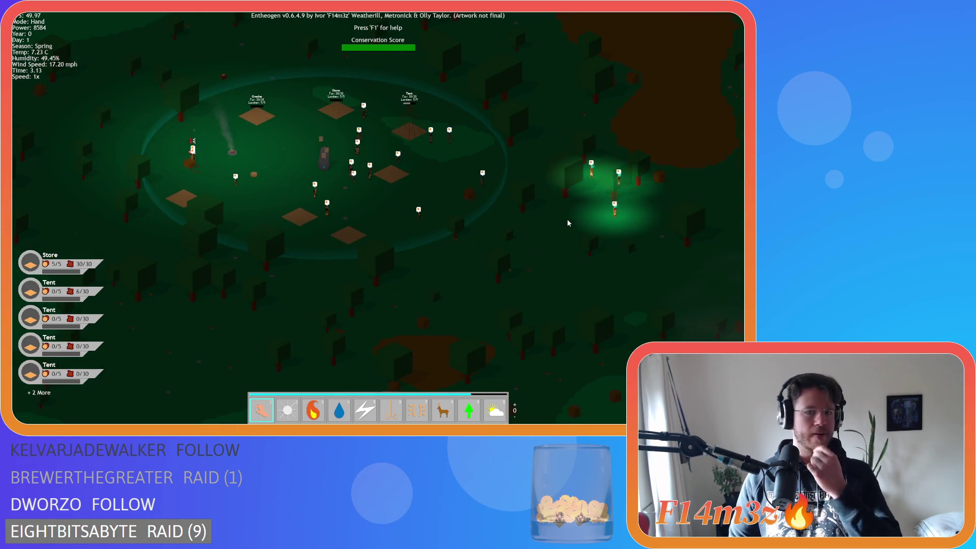
Zoom in on the Sleeping Tent, then quit the game and confirm with Y
scroll(485, 170, up, 3)
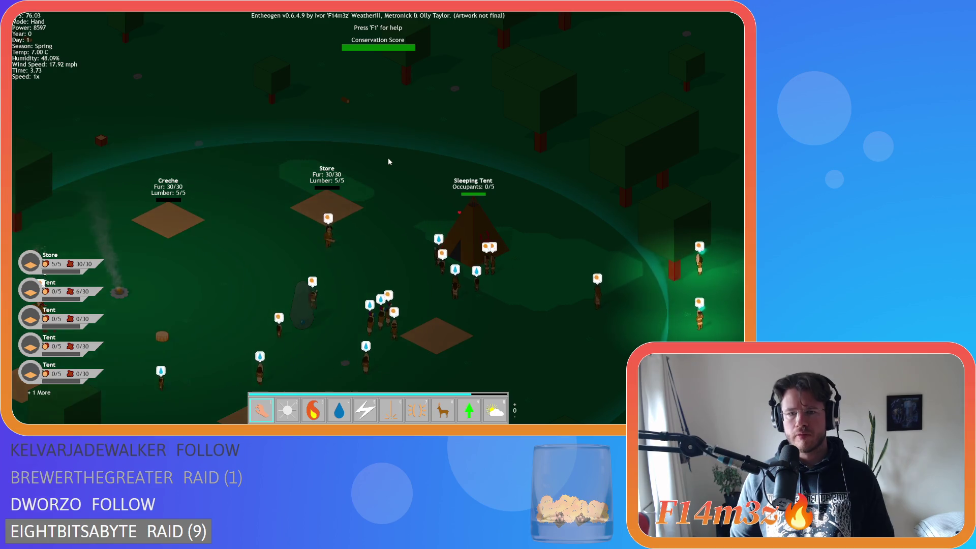
scroll(406, 194, up, 3)
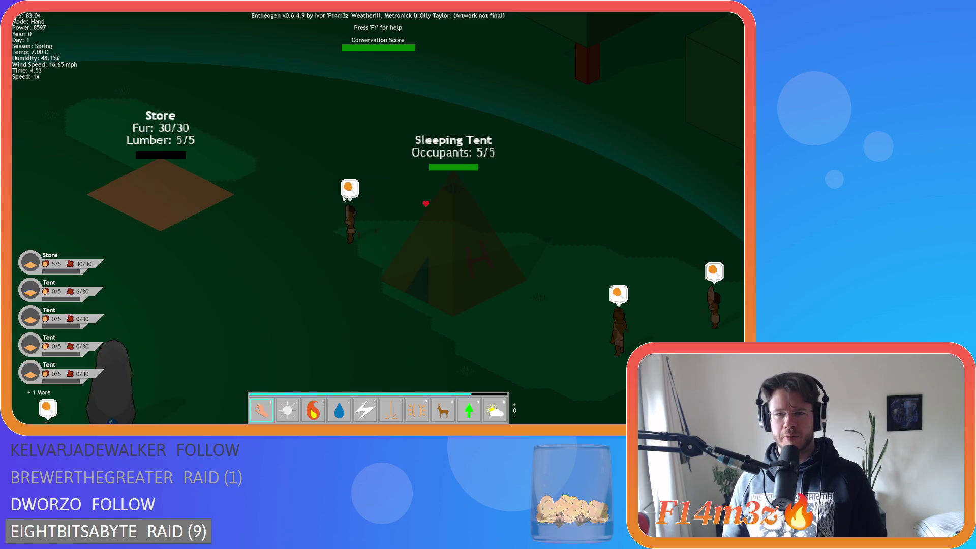
key(a)
key(Escape)
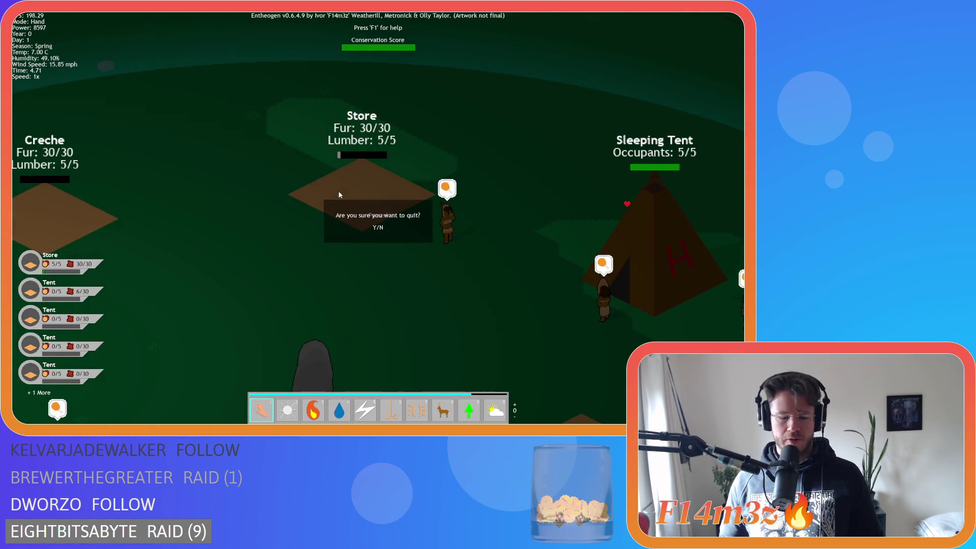
key(y)
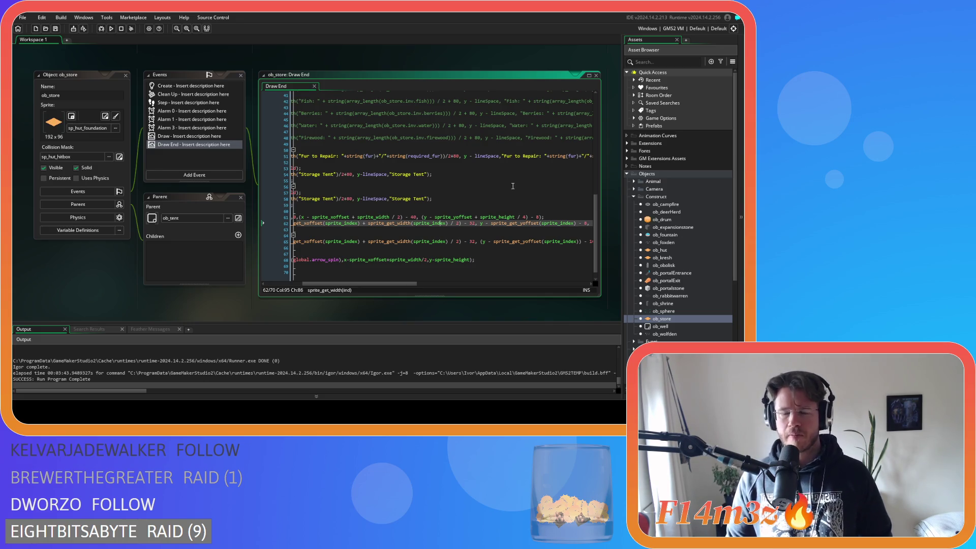
On ob_store's line 61, set the sprite_height divisor to 2 and delete the bracket before y - sprite_yoffset
mouse_move(375, 285)
mouse_down()
mouse_move(359, 282)
mouse_move(377, 279)
mouse_up()
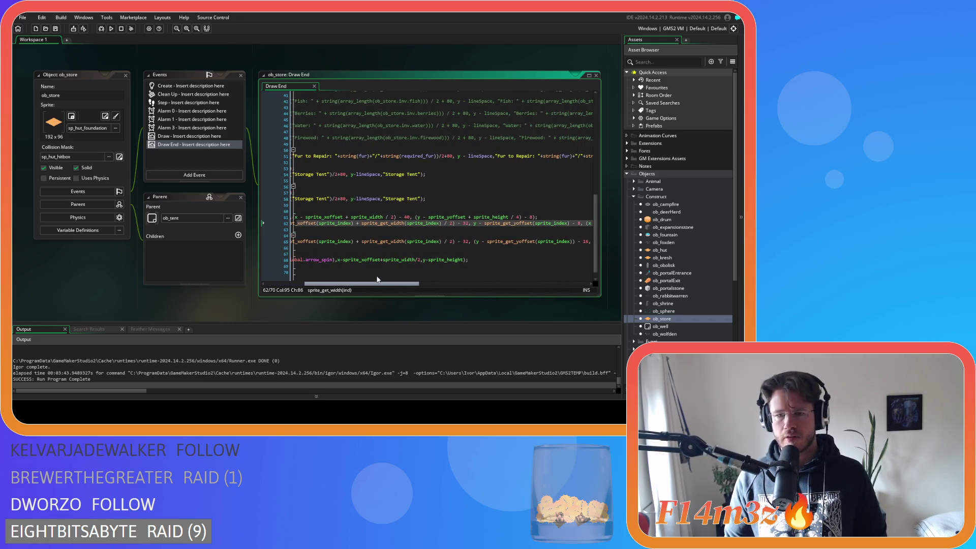
drag(377, 279, 390, 275)
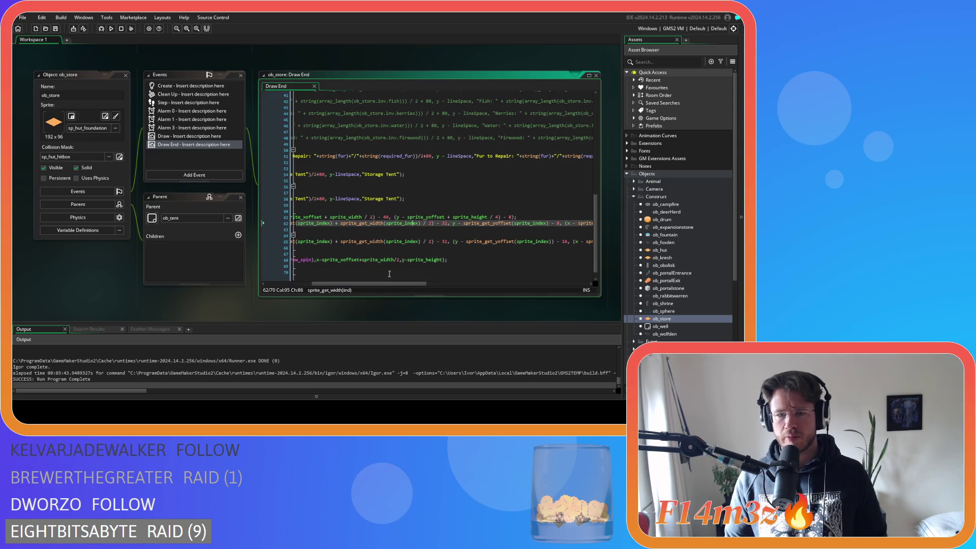
click(498, 218)
text(2)
mouse_move(415, 280)
mouse_down()
mouse_move(424, 280)
mouse_move(382, 280)
mouse_move(427, 279)
mouse_up()
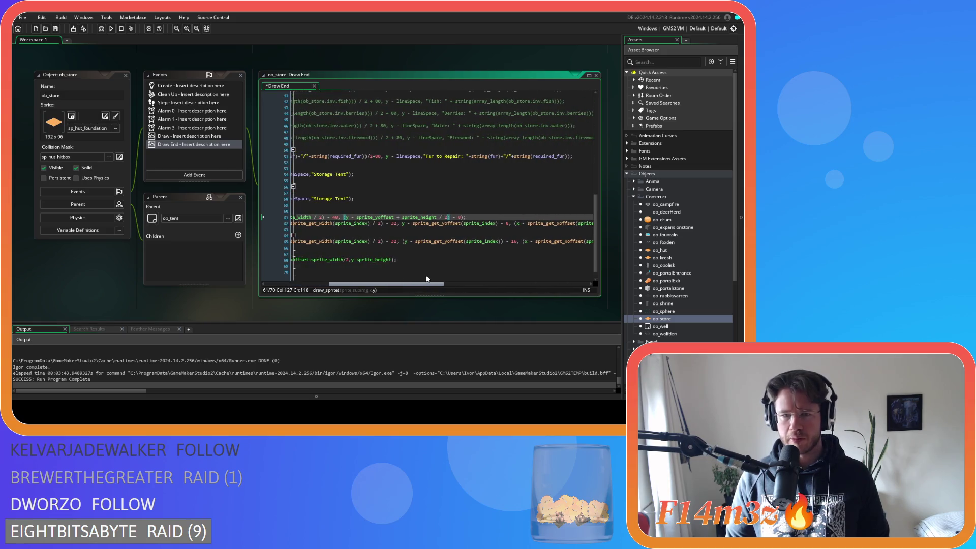
key(shift+Left)
key(shift+Left)
key(shift+Left)
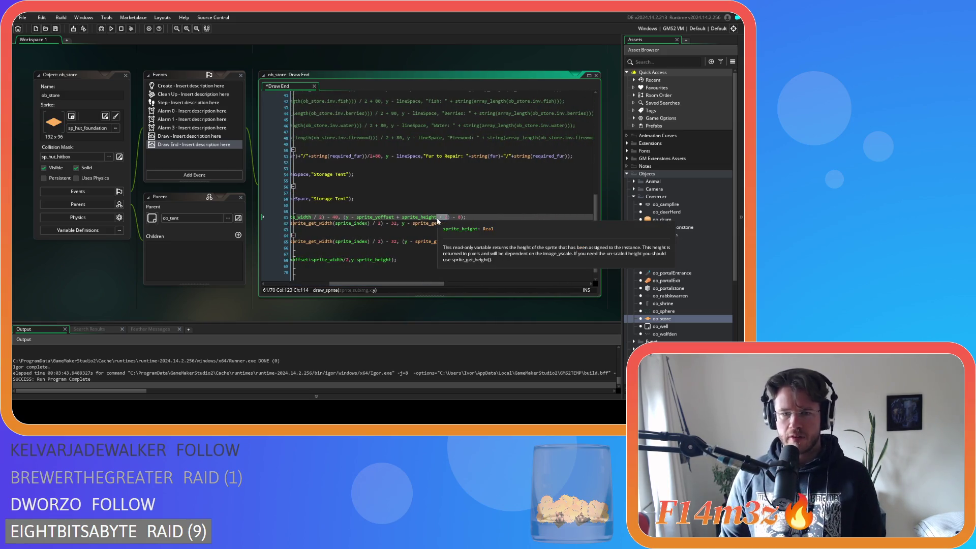
click(345, 217)
key(BackSpace)
Select the whole health-icon draw_sprite line 61 and copy it
mouse_move(386, 285)
mouse_down()
mouse_move(345, 283)
mouse_move(376, 283)
mouse_up()
drag(482, 217, 279, 218)
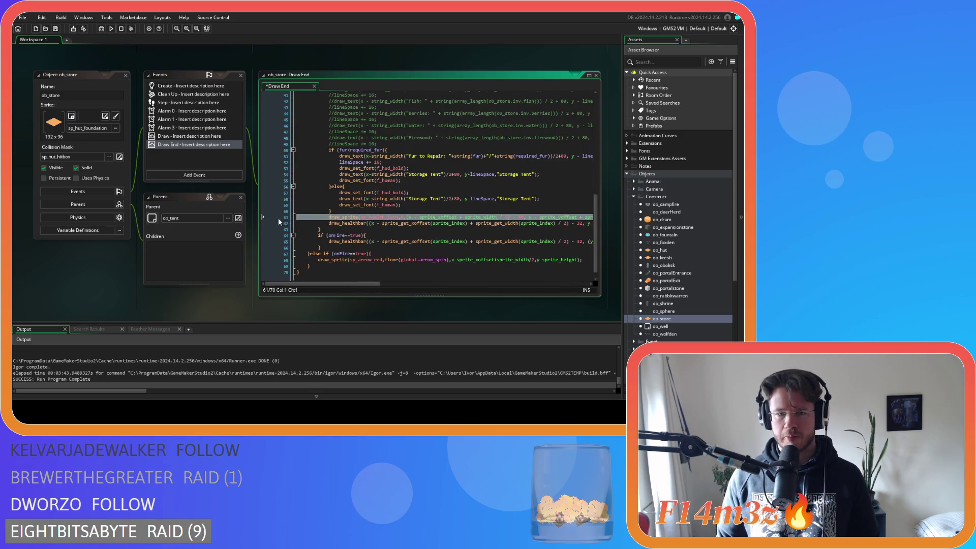
key(shift+Right)
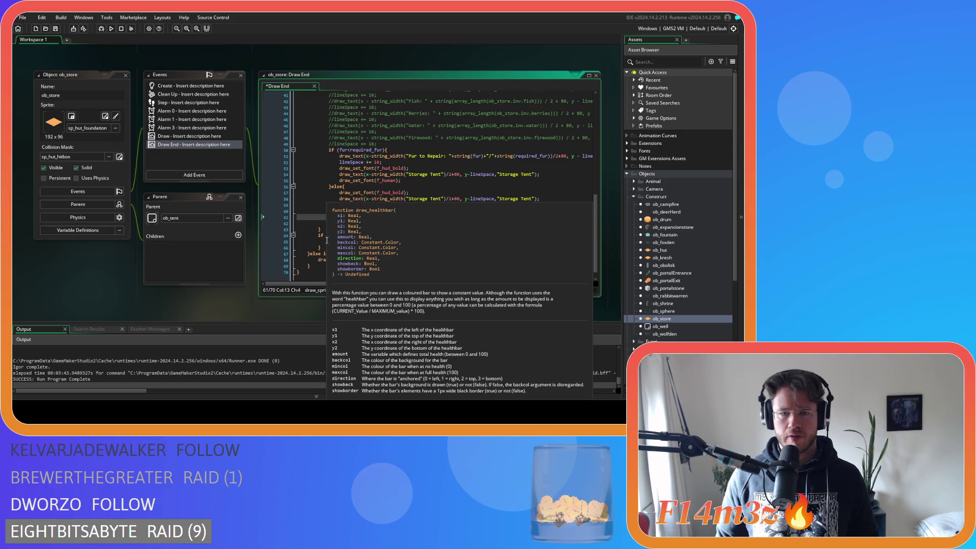
right_click(367, 218)
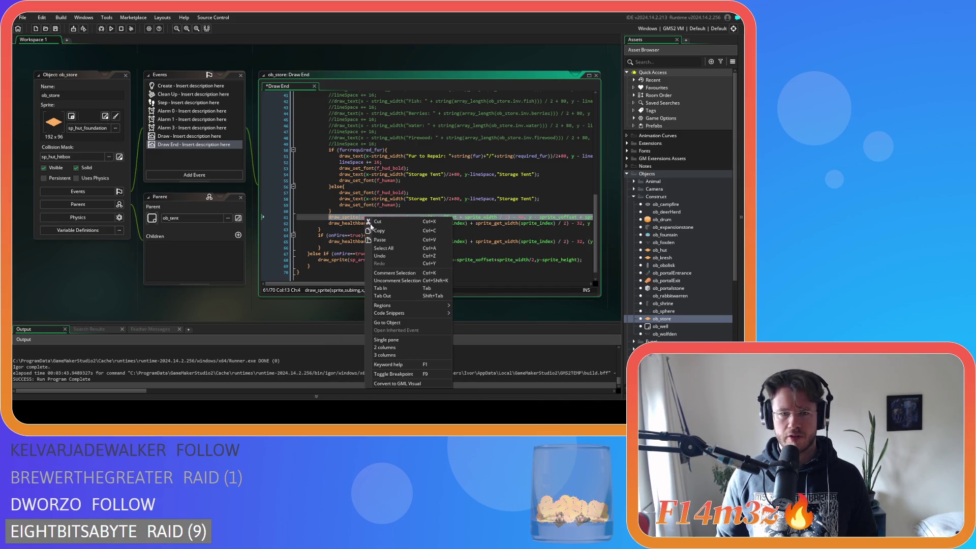
key(Escape)
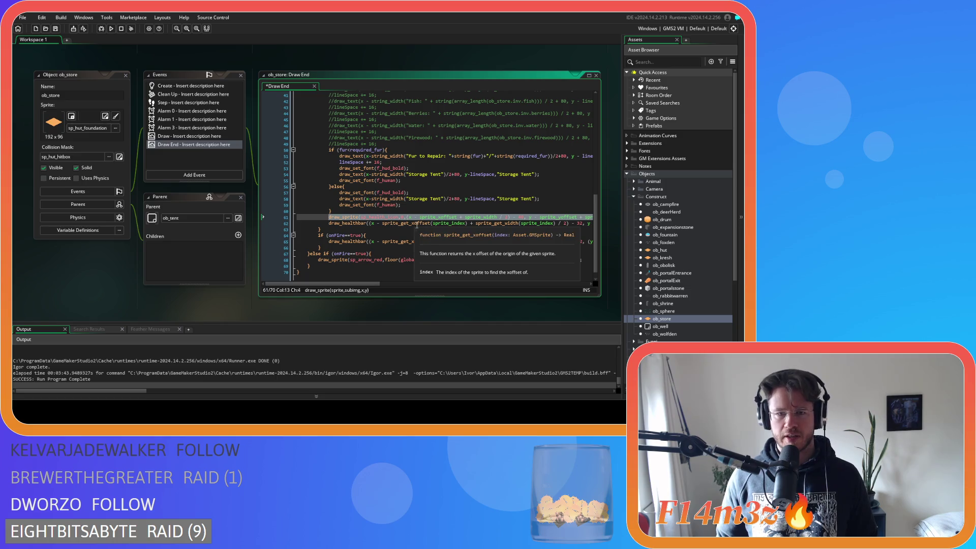
click(458, 223)
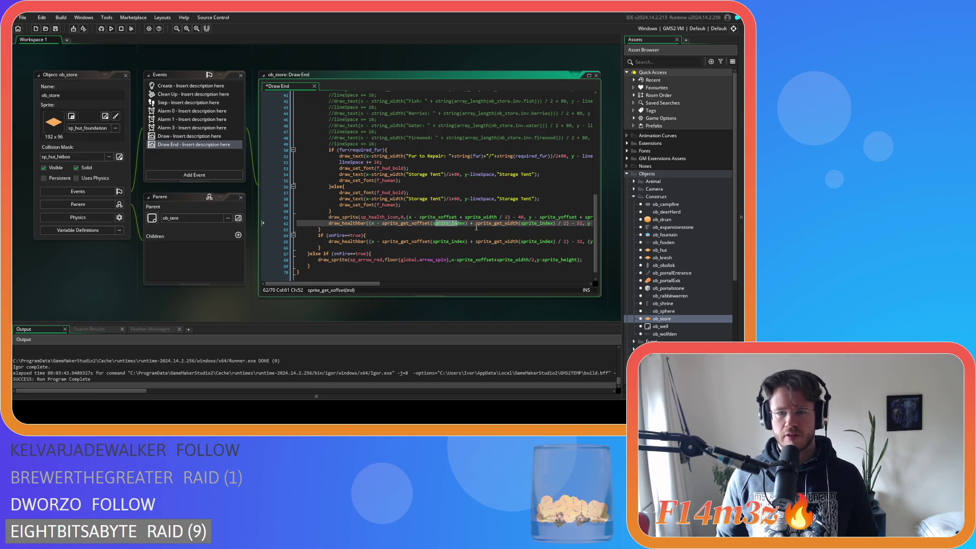
drag(327, 223, 583, 216)
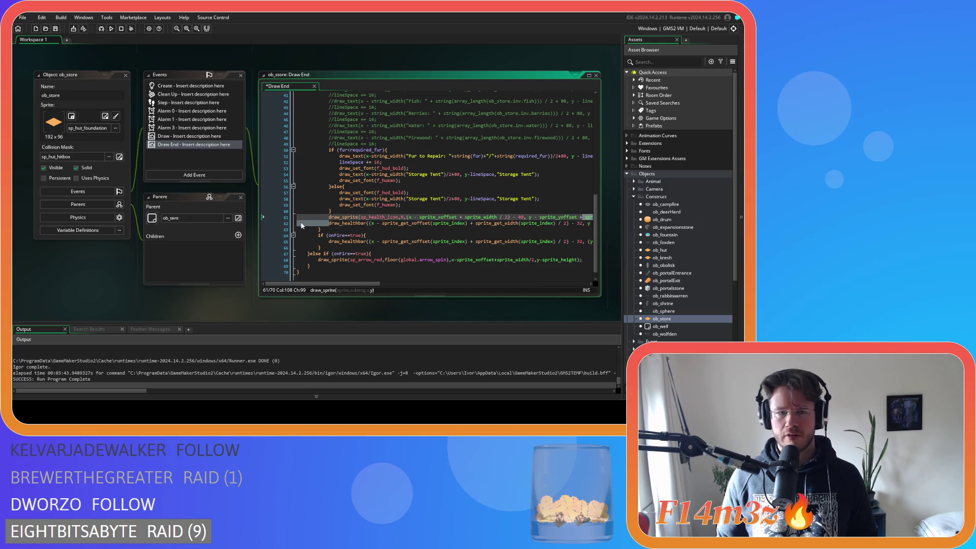
drag(305, 217, 592, 214)
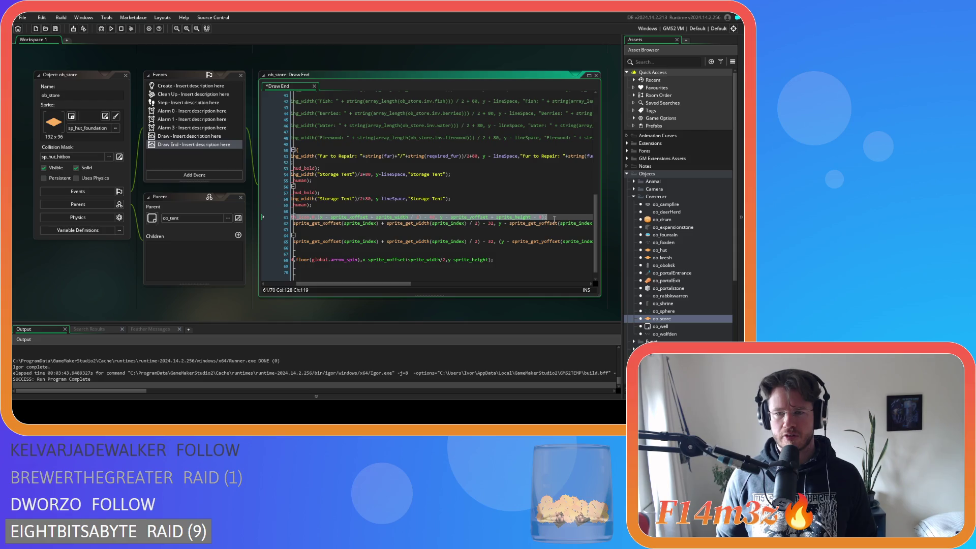
right_click(554, 219)
click(539, 234)
click(566, 215)
Save ob_store, then paste the health-icon line over ob_kresh's line 40 draw_sprite call
key(ctrl+s)
double_click(662, 258)
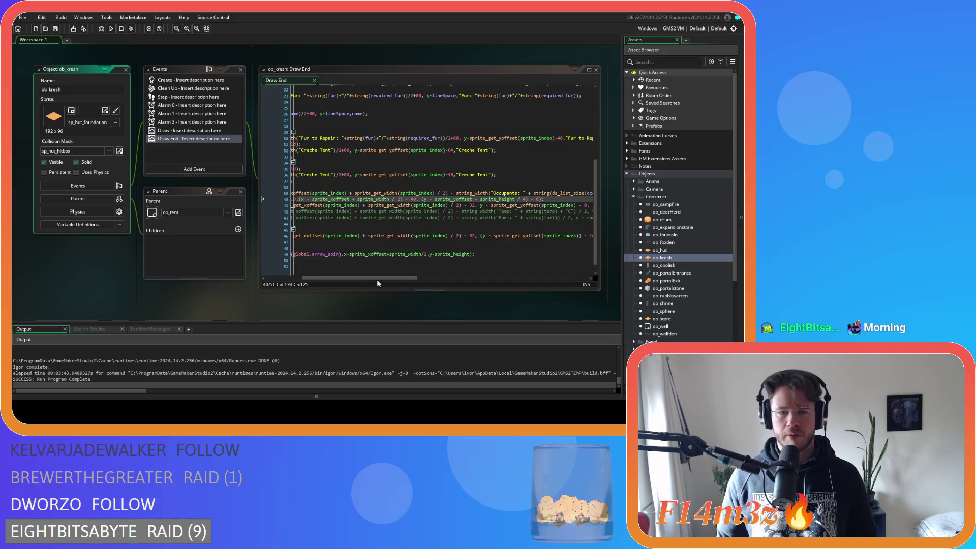
drag(398, 267, 351, 262)
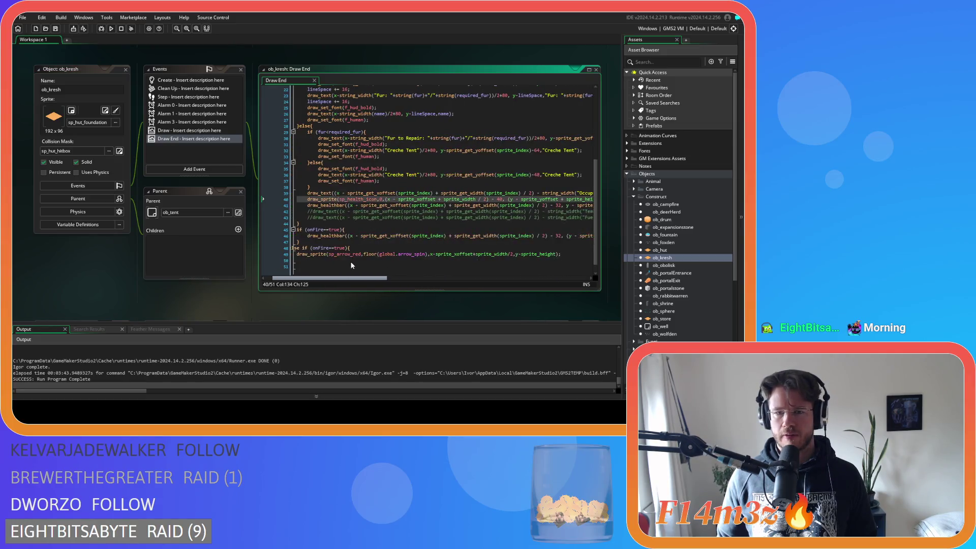
key(shift+Left)
key(shift+Left)
key(shift+Left)
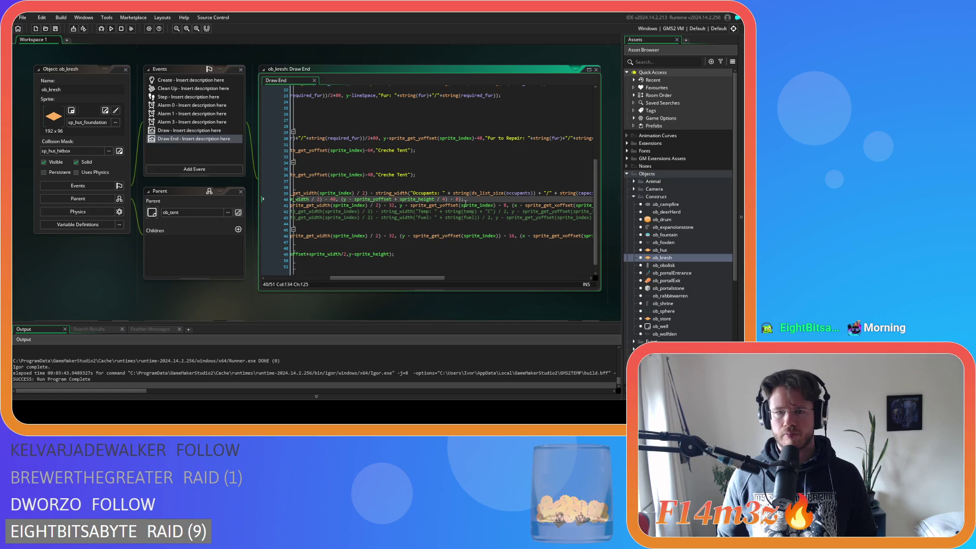
key(ctrl+v)
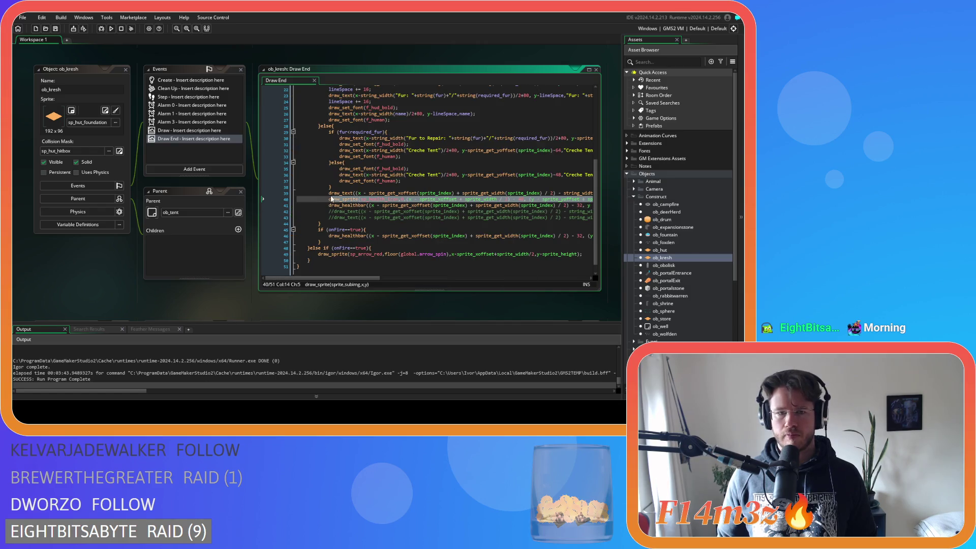
Paste the health-icon line over ob_hut's line 44 draw call and build and run with F5
double_click(669, 250)
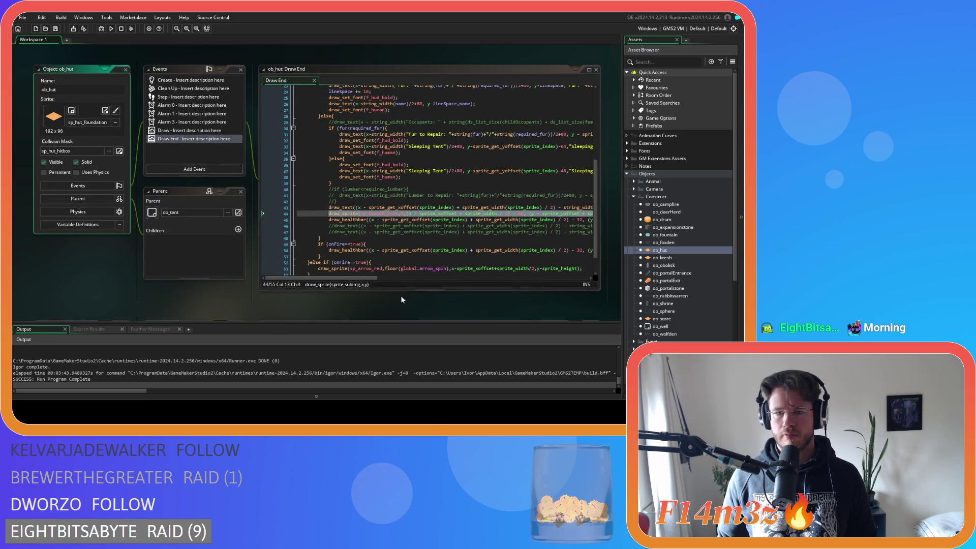
scroll(475, 218, right, 5)
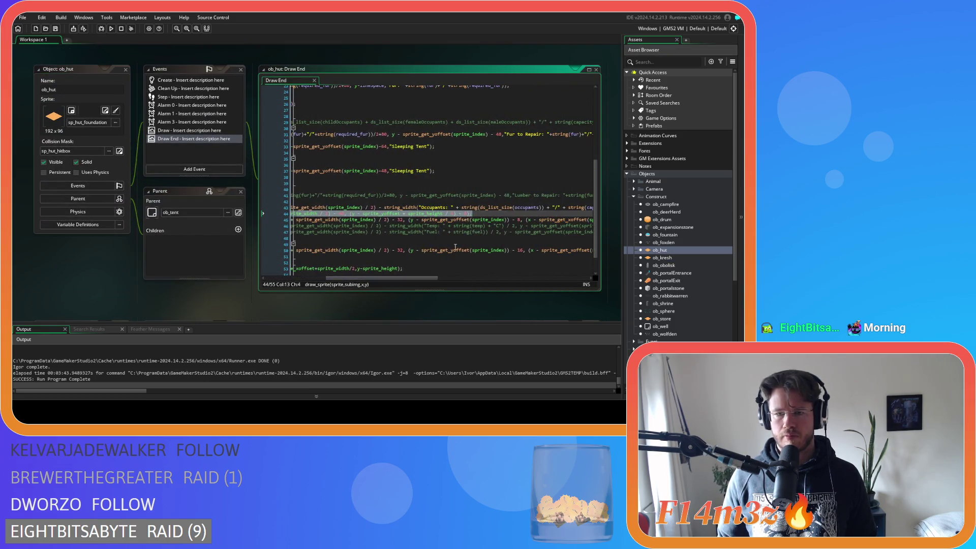
key(ctrl+v)
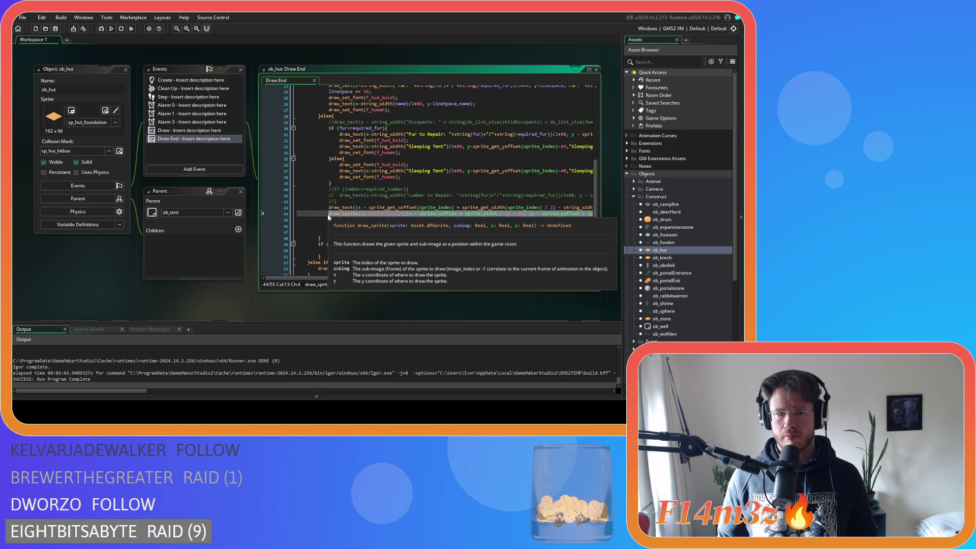
key(F5)
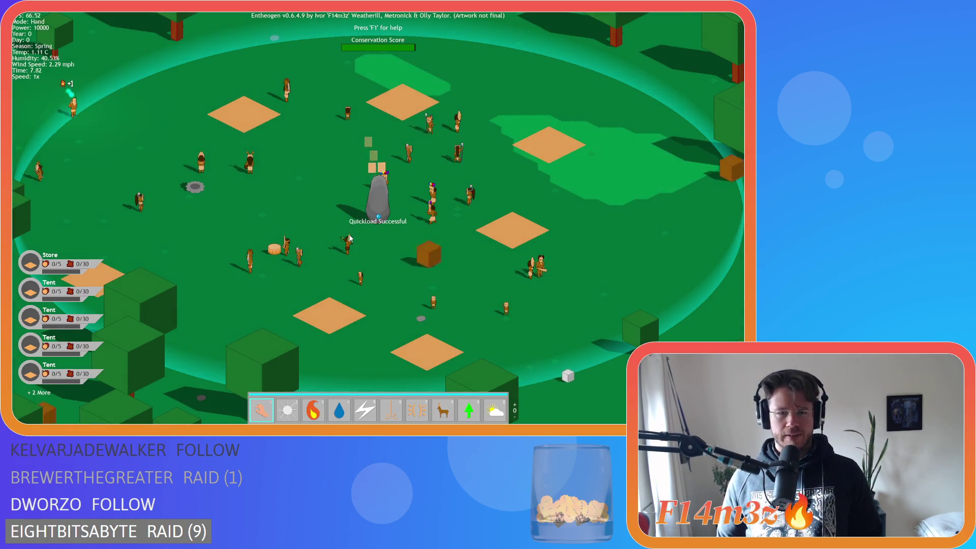
Centre the camera on the Menhir using the camp overview, then close it
key(c)
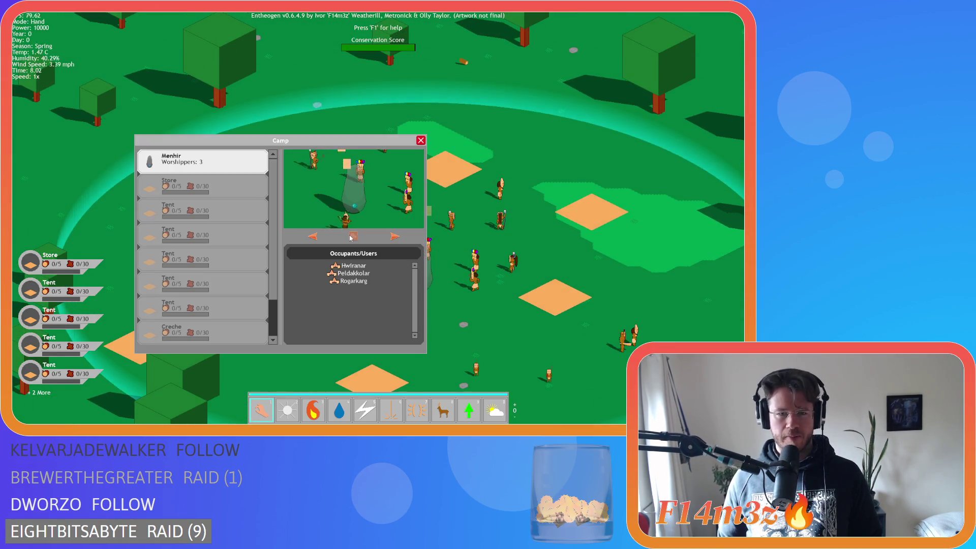
click(350, 237)
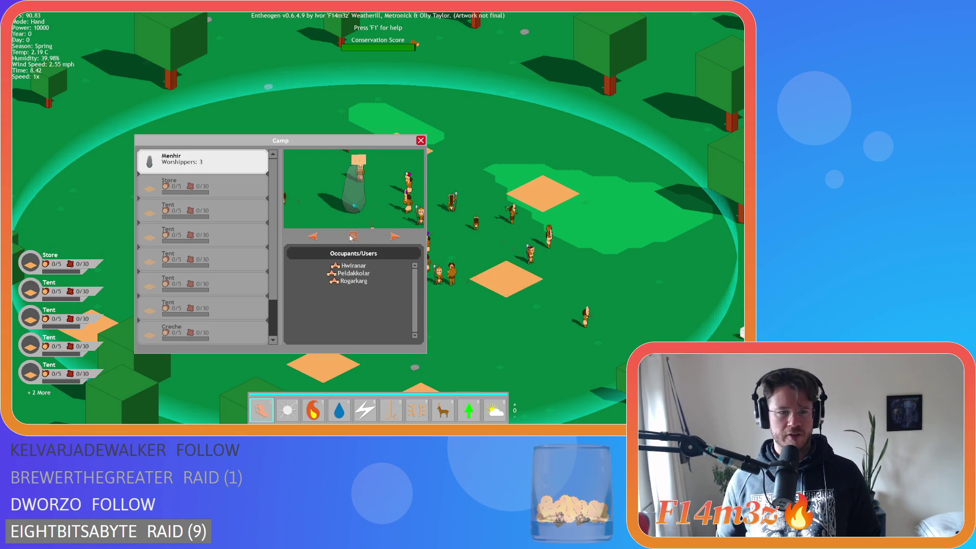
click(350, 237)
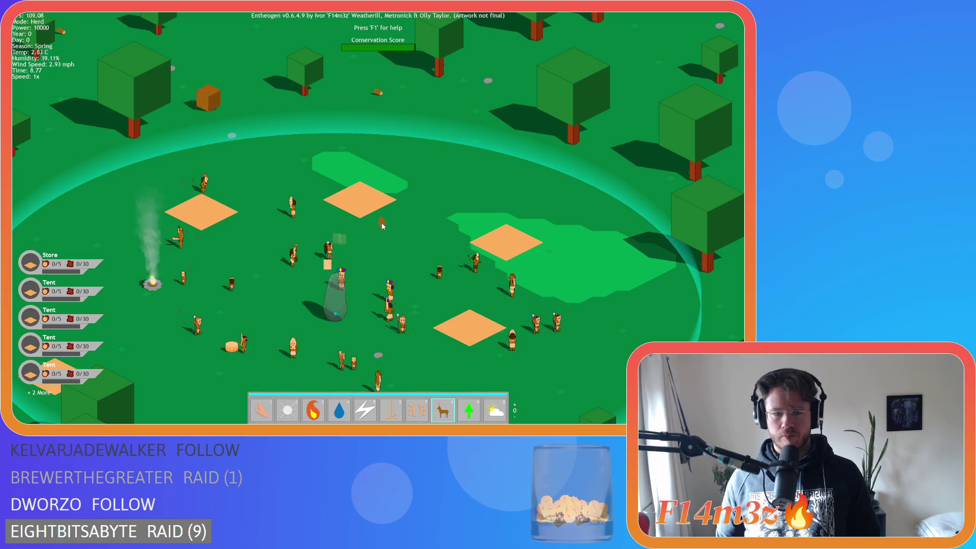
Use Divine Intervention to drop lumber cubes across the map, then return to hand mode
key(8)
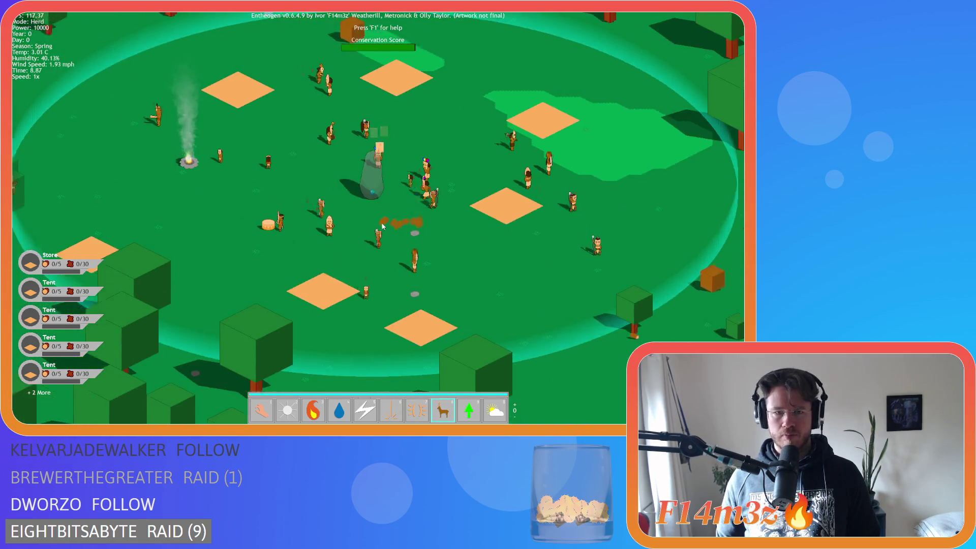
key(1)
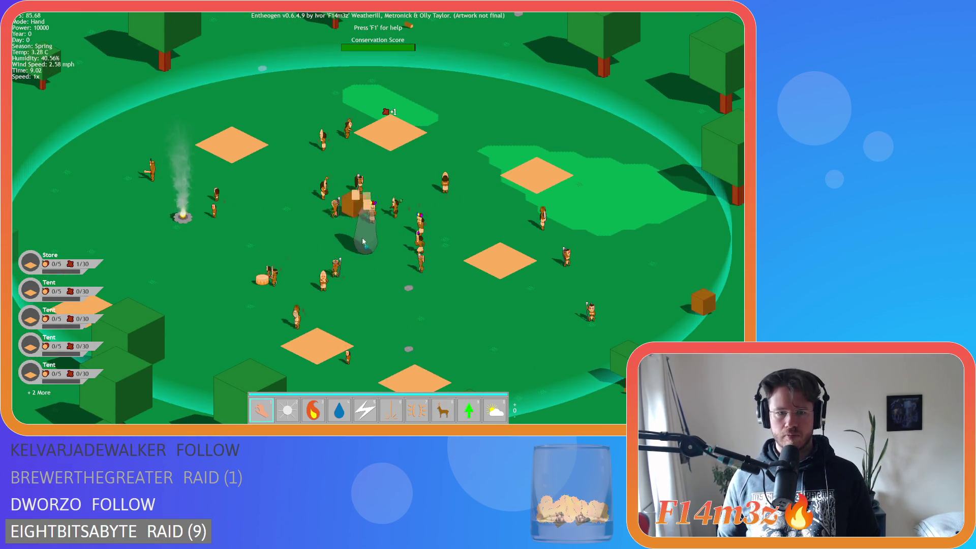
key(6)
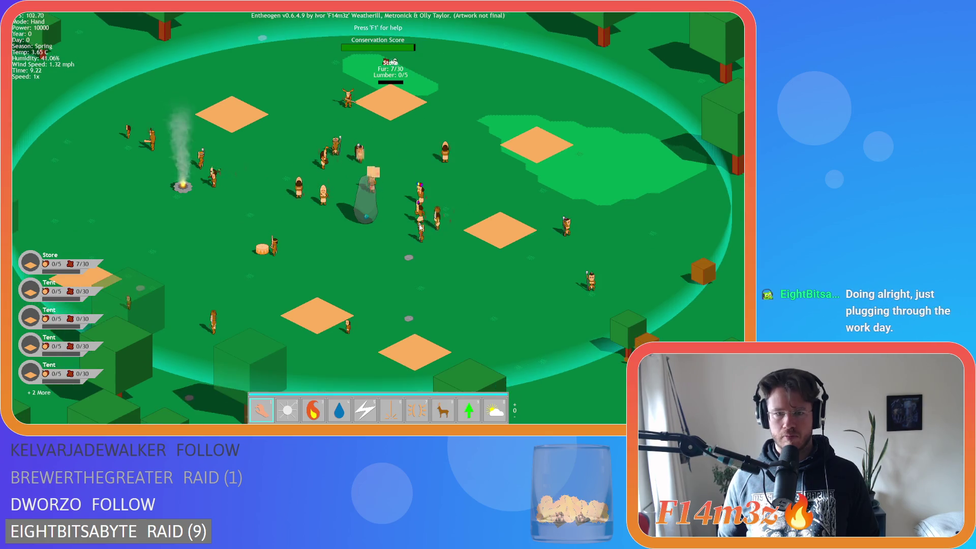
click(417, 232)
key(1)
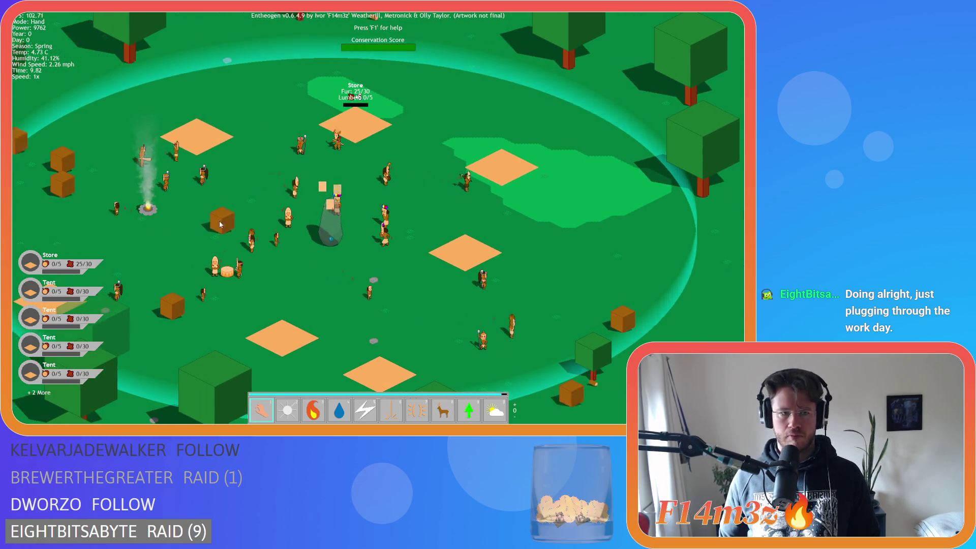
Drag two lumber cubes onto the Store and a fur cube onto the Tent
mouse_move(82, 194)
mouse_down()
mouse_move(300, 153)
mouse_move(386, 123)
mouse_up()
mouse_move(266, 268)
mouse_down()
mouse_move(339, 243)
mouse_move(376, 253)
mouse_move(356, 213)
mouse_move(239, 134)
mouse_move(228, 136)
mouse_up()
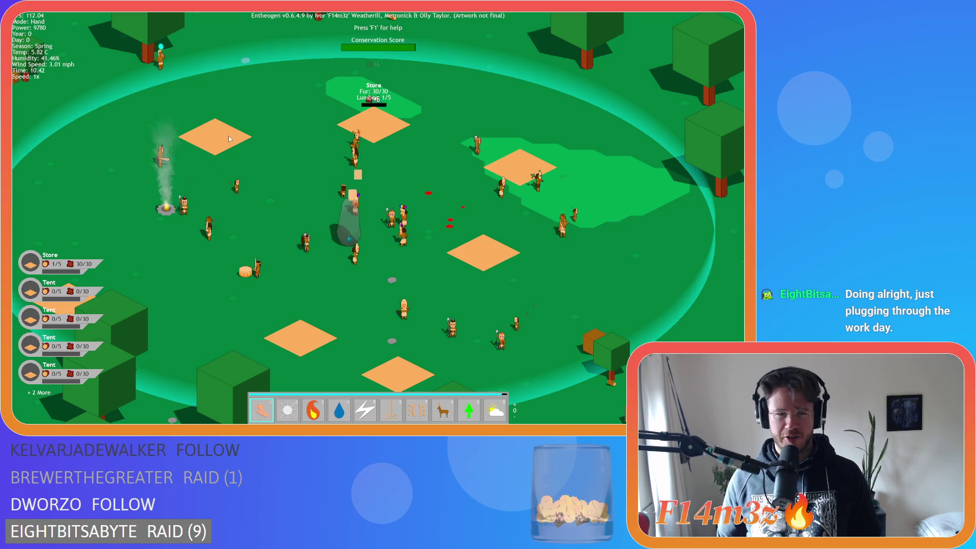
mouse_move(610, 272)
mouse_down()
mouse_move(570, 267)
mouse_move(569, 122)
mouse_up()
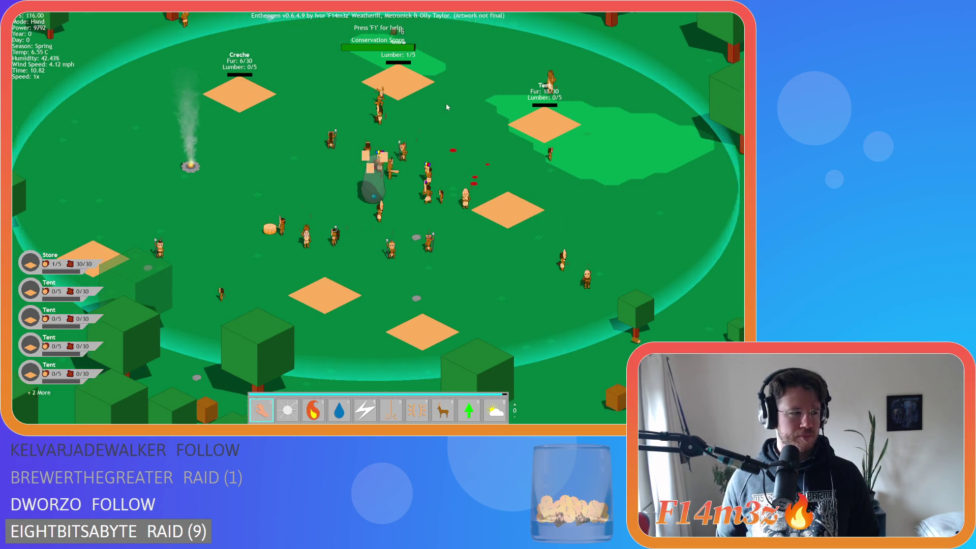
In herding mode, gather the villagers at one spot, then switch back to hand mode
key(w)
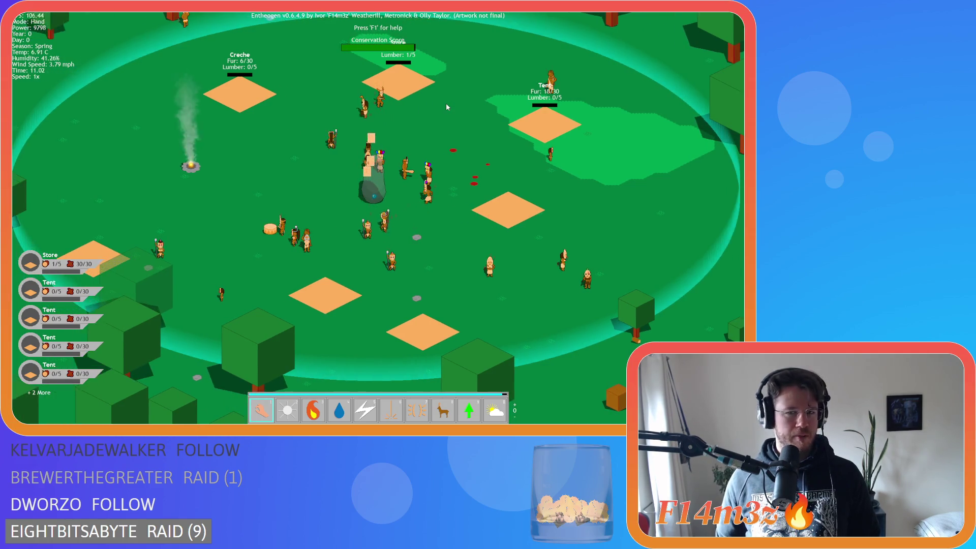
key(a)
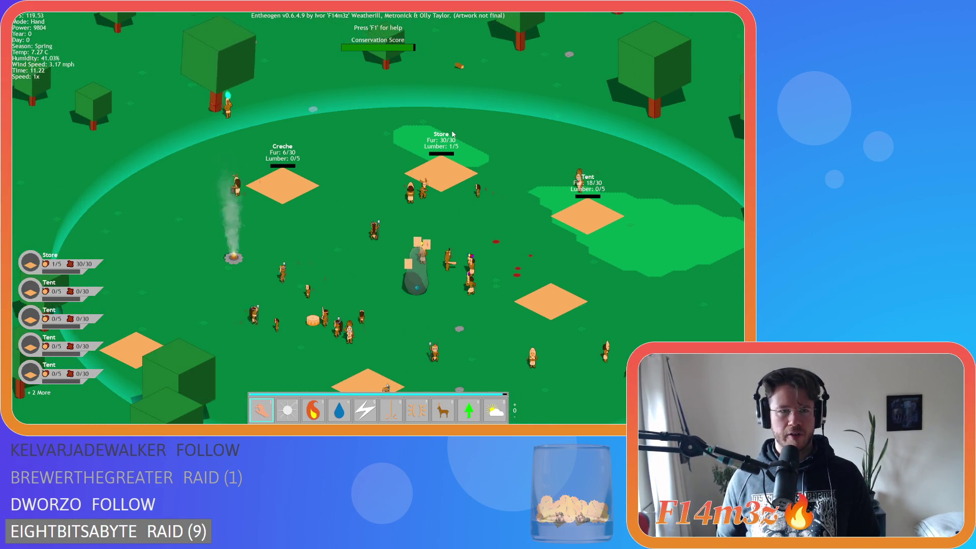
key(s)
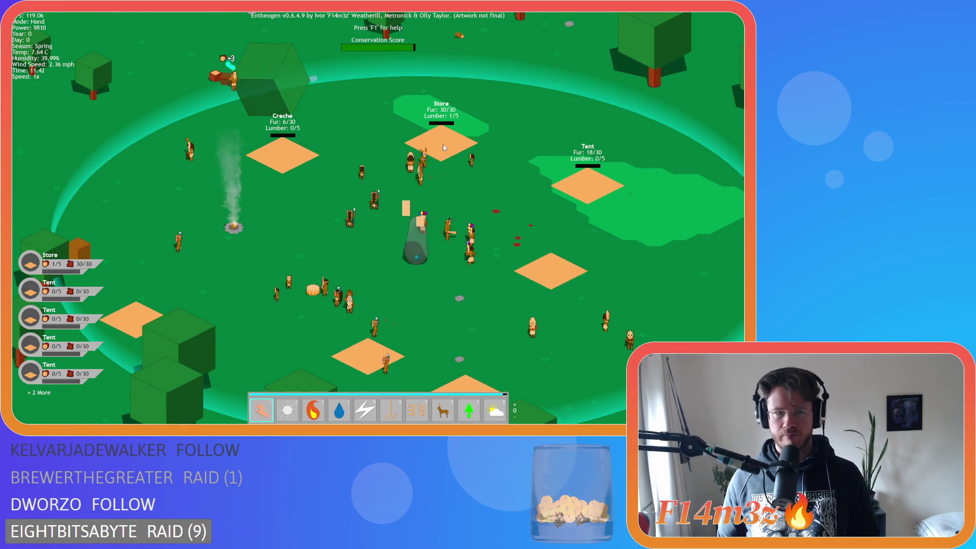
key(a)
key(w)
key(d)
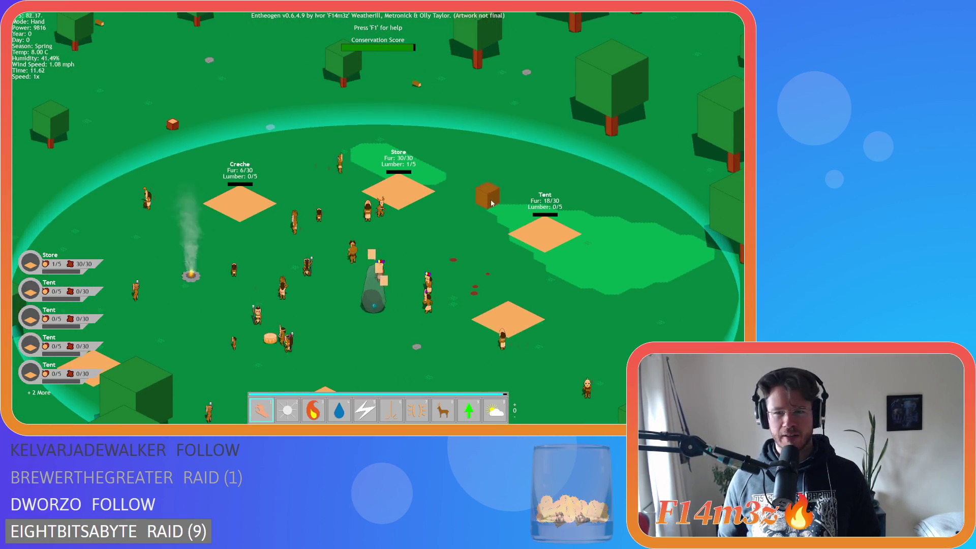
key(a)
key(s)
key(w)
key(d)
key(s)
key(8)
key(a)
key(w)
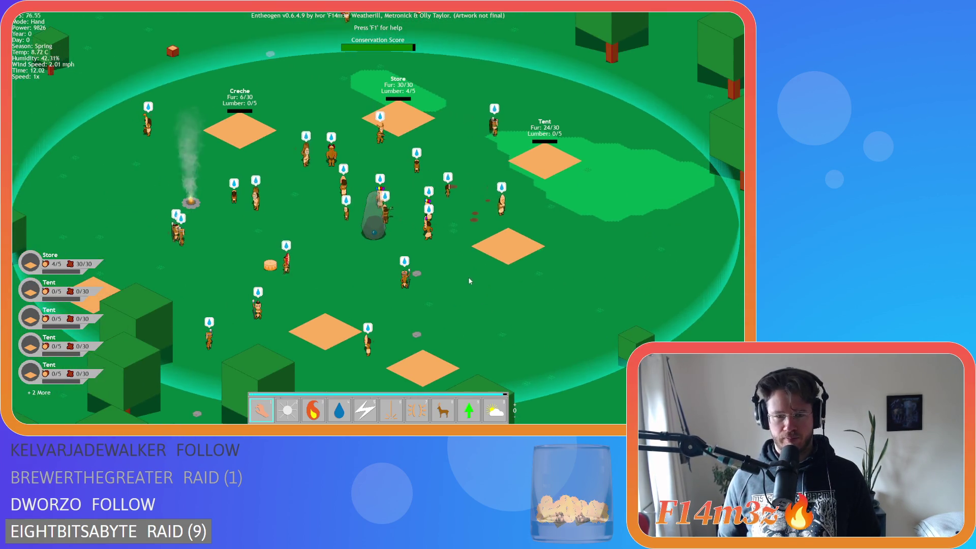
click(404, 191)
key(1)
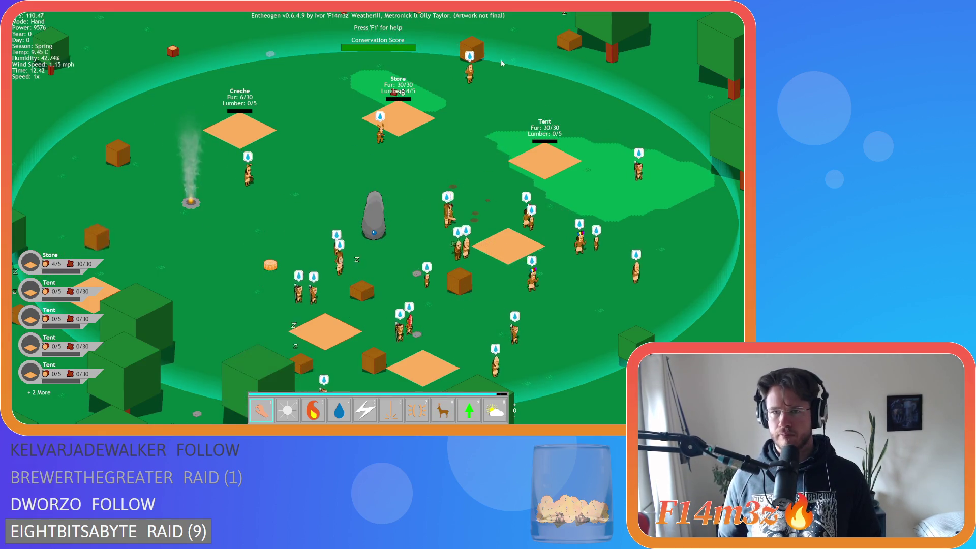
Carry supplies and tree lumber onto the Creche and Tent, filling lumber to 5/5
drag(451, 106, 233, 133)
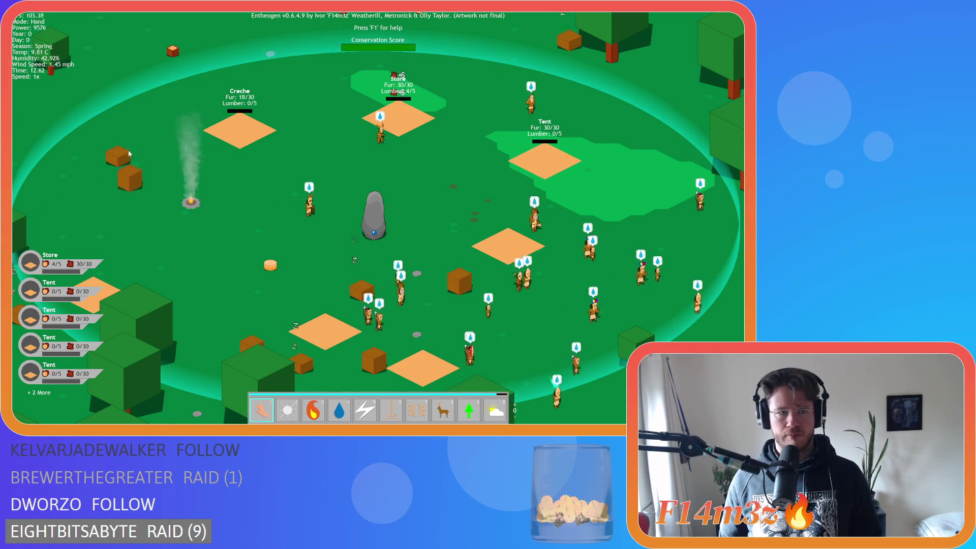
key(d)
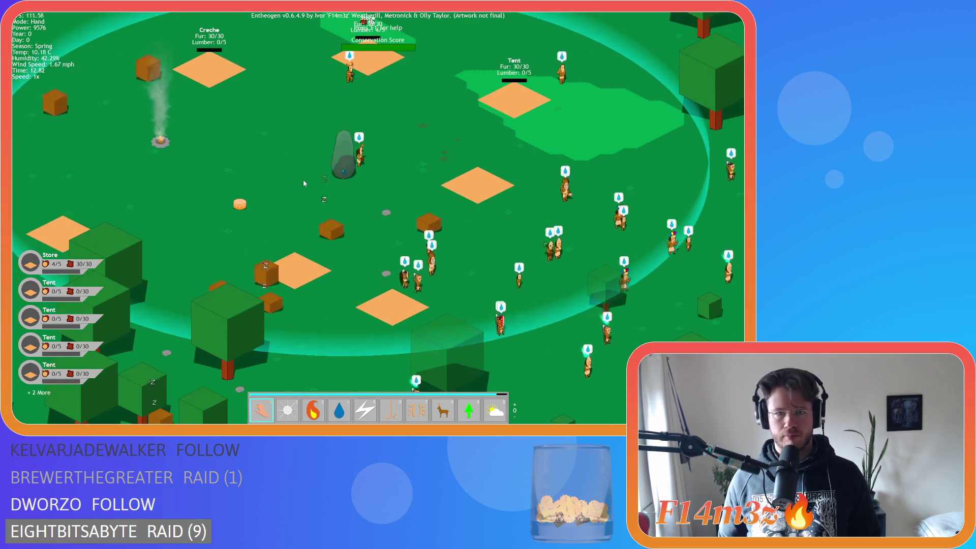
key(d)
key(w)
key(a)
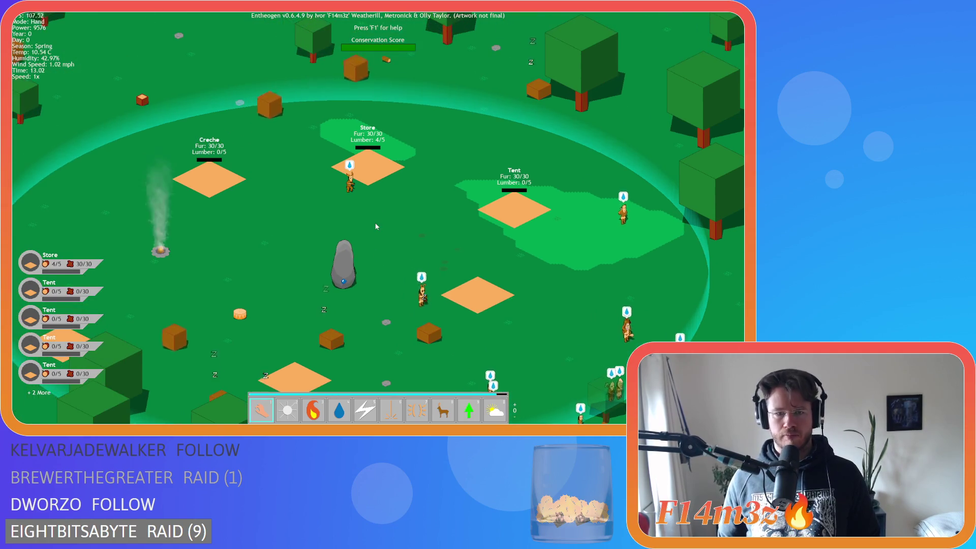
key(Tab)
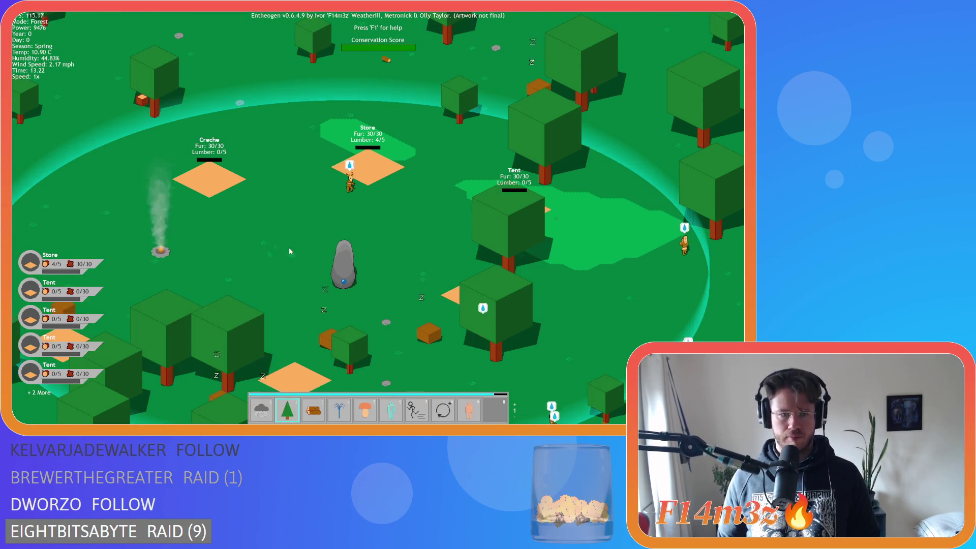
click(231, 315)
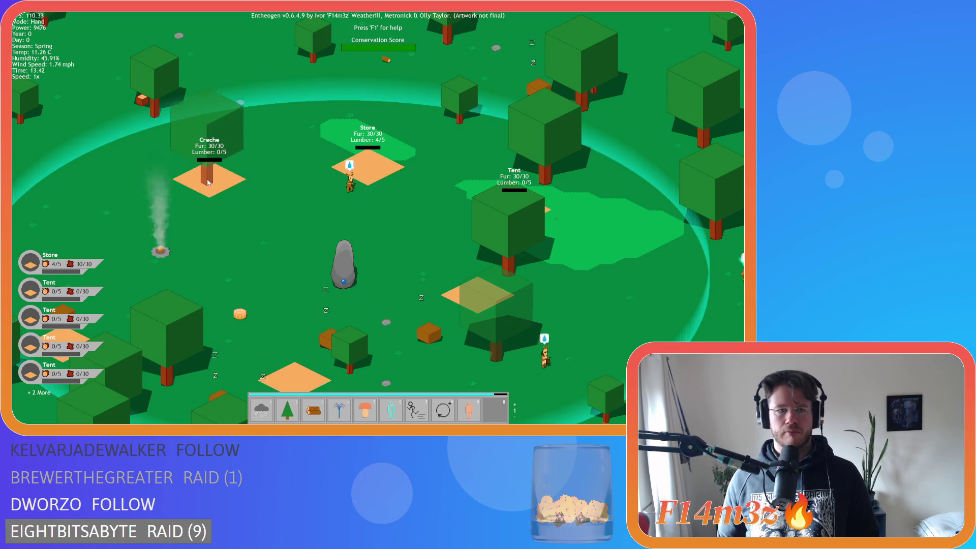
key(Tab)
mouse_move(178, 329)
mouse_down()
mouse_move(326, 168)
mouse_move(209, 152)
mouse_up()
mouse_move(508, 224)
mouse_down()
mouse_move(514, 188)
mouse_move(552, 166)
mouse_up()
click(551, 166)
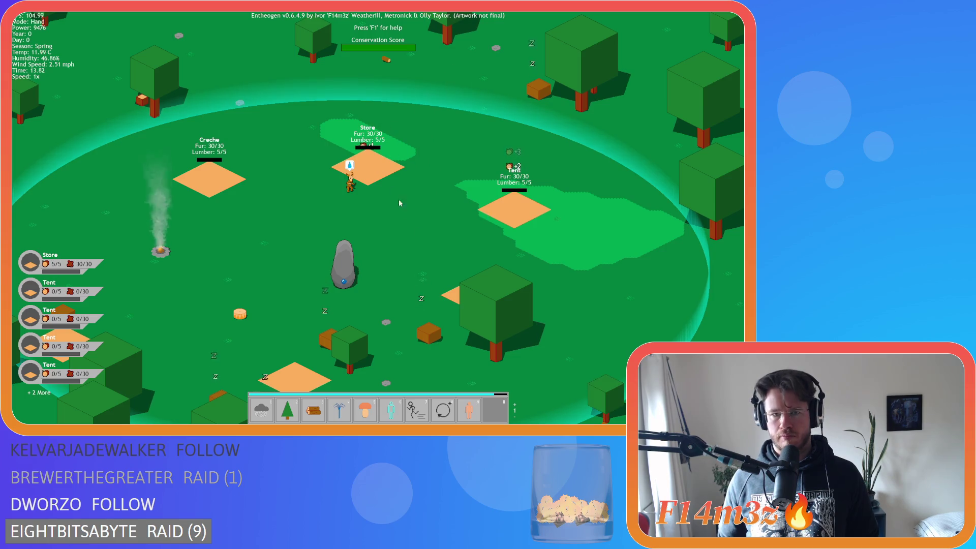
drag(517, 316, 255, 201)
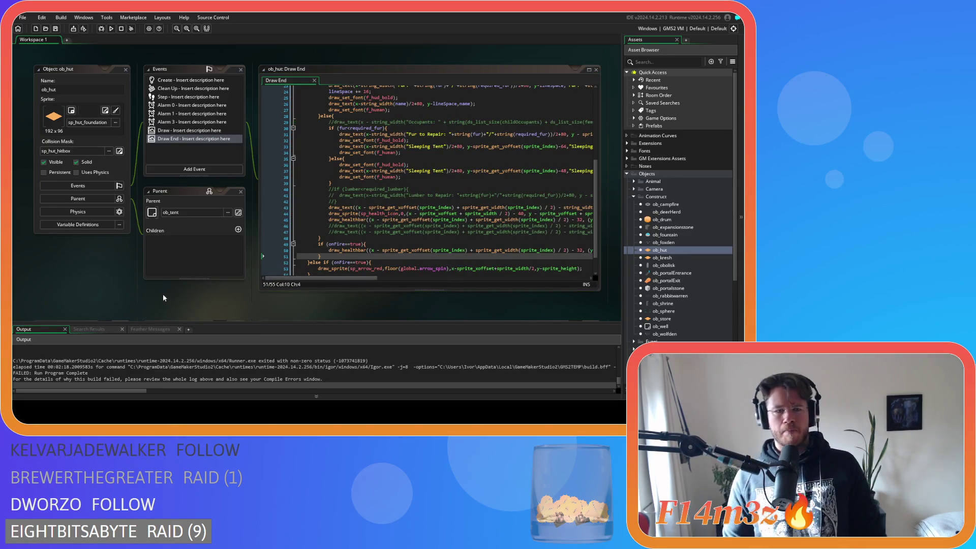
Right-click the GameMaker workspace to bring up its window options
right_click(90, 279)
Close all workspace windows, then expand Scripts > Game and open the sc_drop script
mouse_move(107, 291)
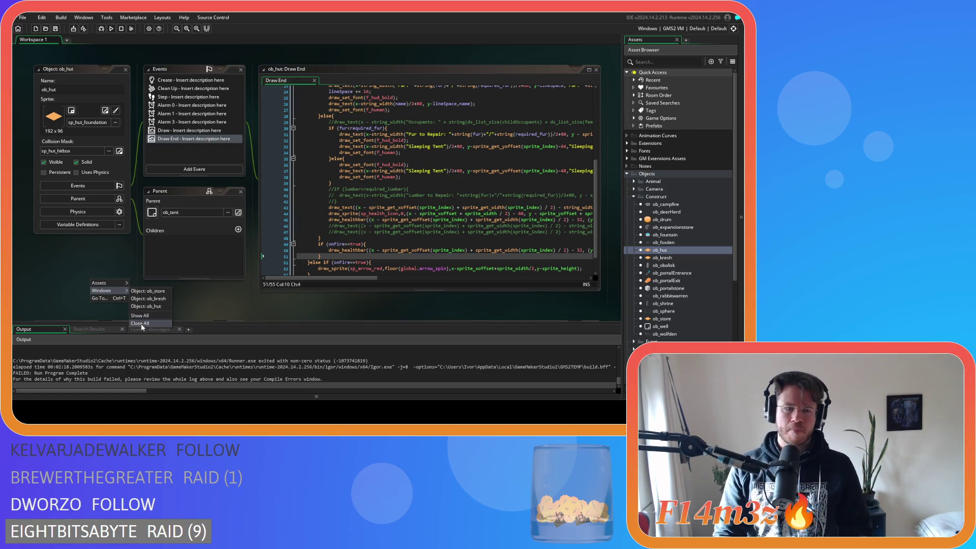
click(139, 323)
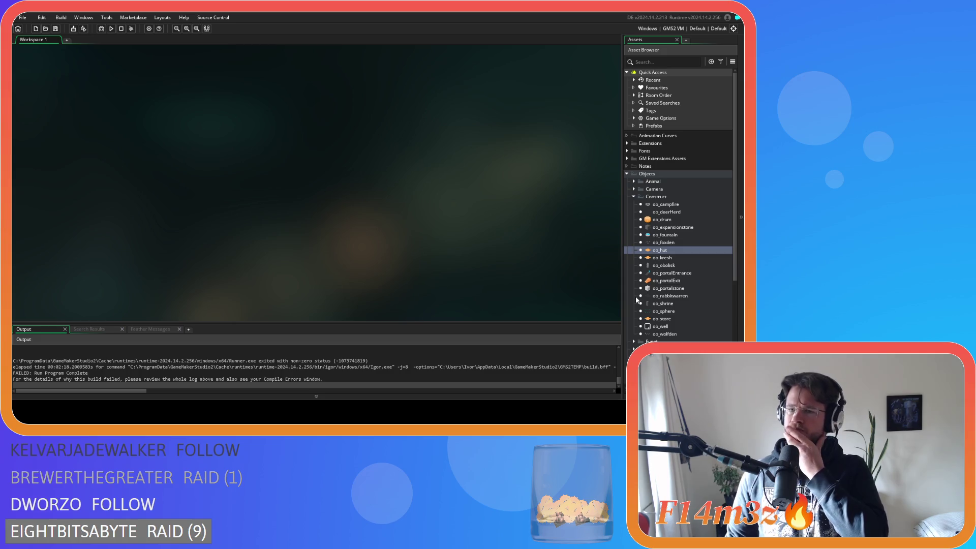
scroll(650, 310, down, 2)
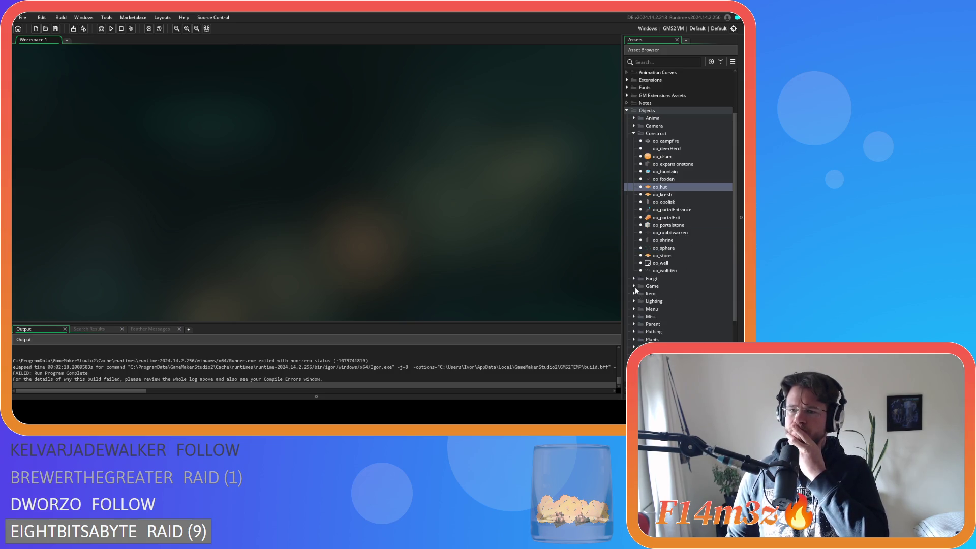
click(634, 287)
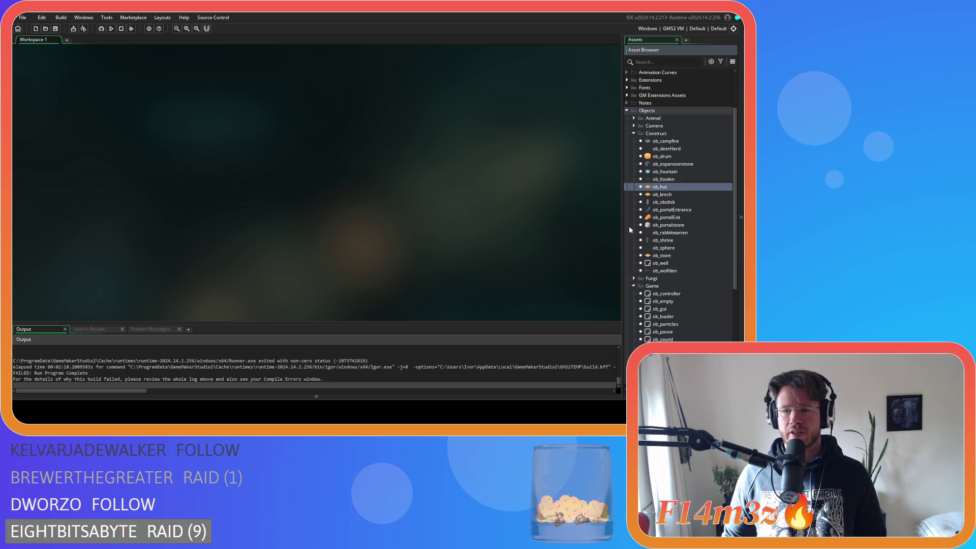
scroll(661, 244, down, 2)
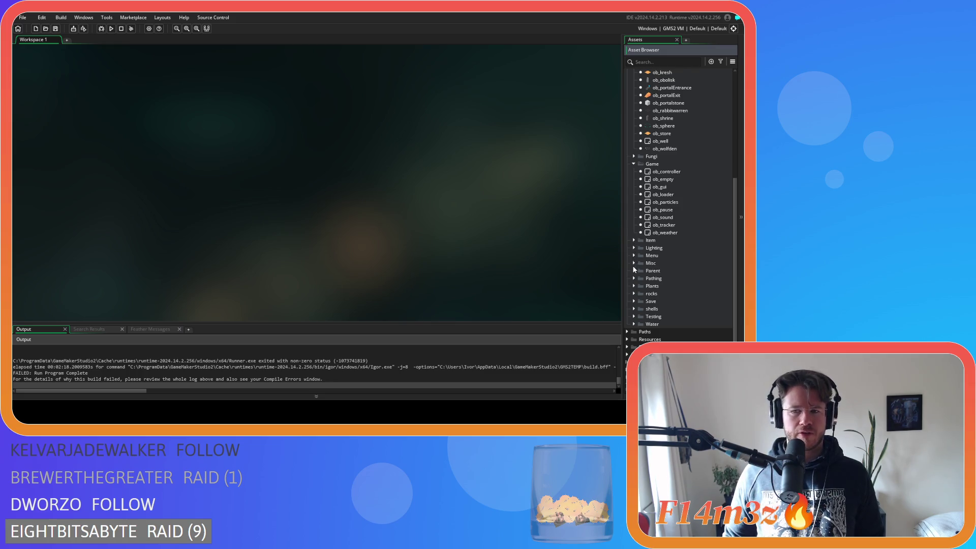
scroll(634, 269, down, 2)
click(628, 318)
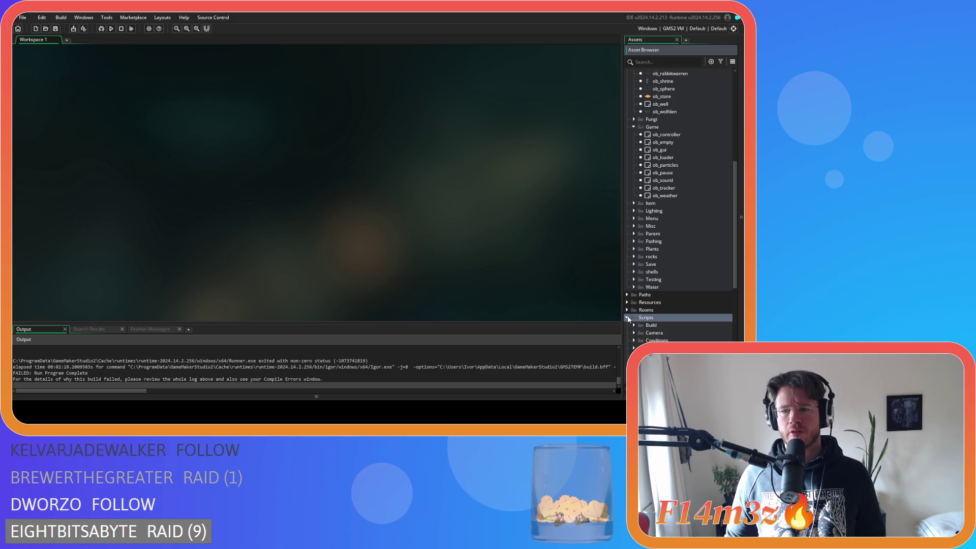
scroll(628, 318, down, 5)
scroll(637, 252, down, 1)
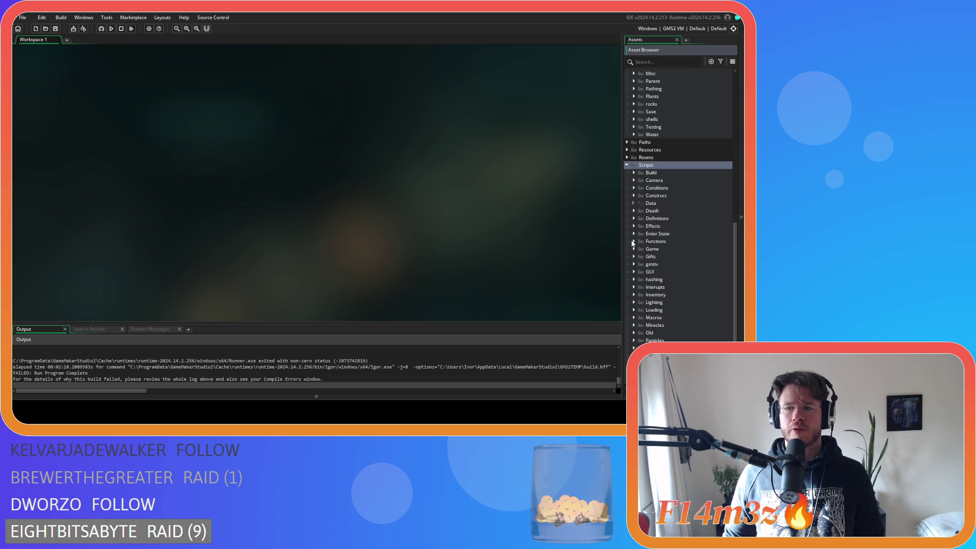
click(633, 249)
double_click(661, 279)
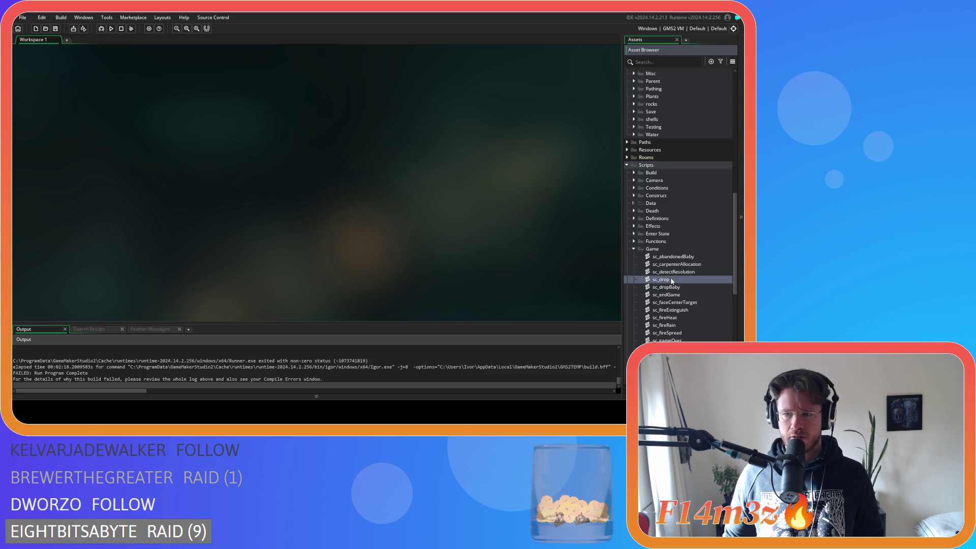
drag(371, 93, 363, 125)
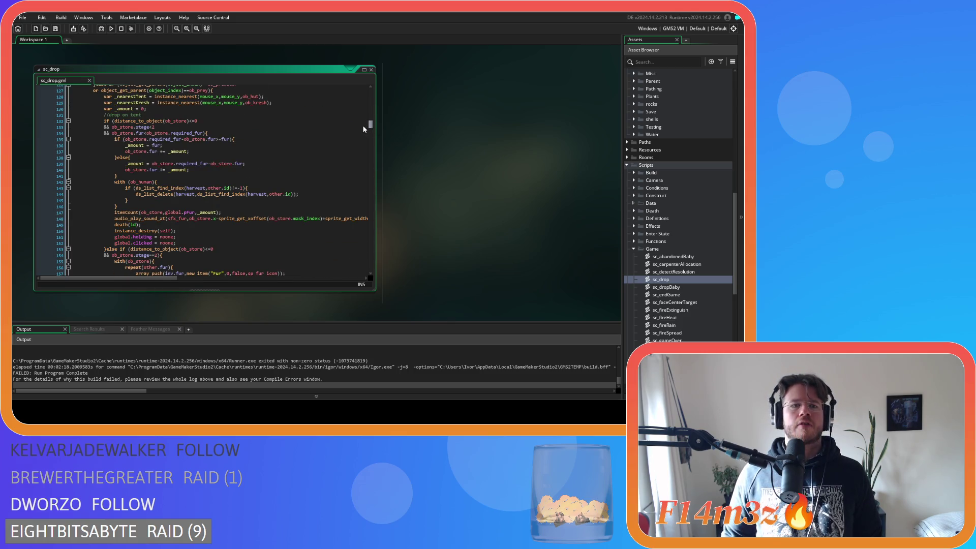
scroll(302, 192, up, 1)
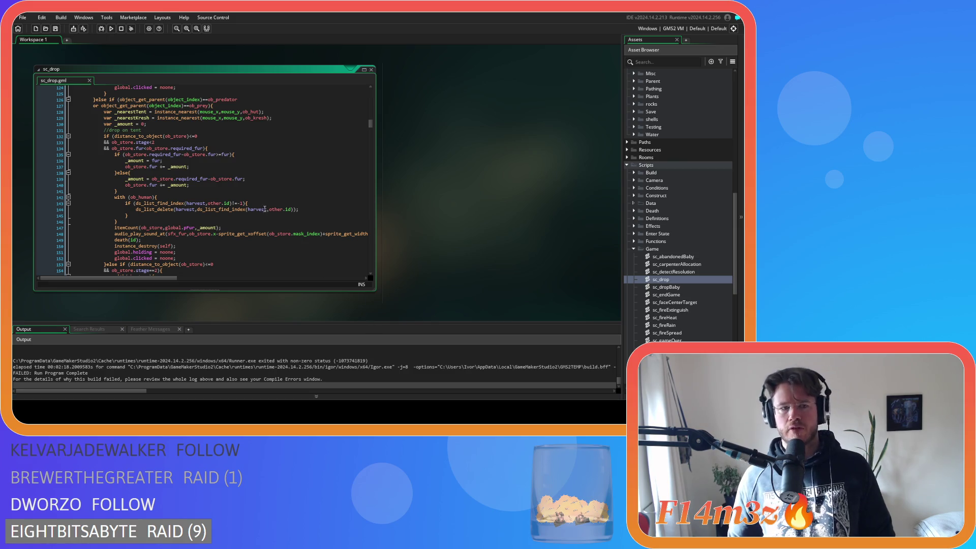
click(230, 209)
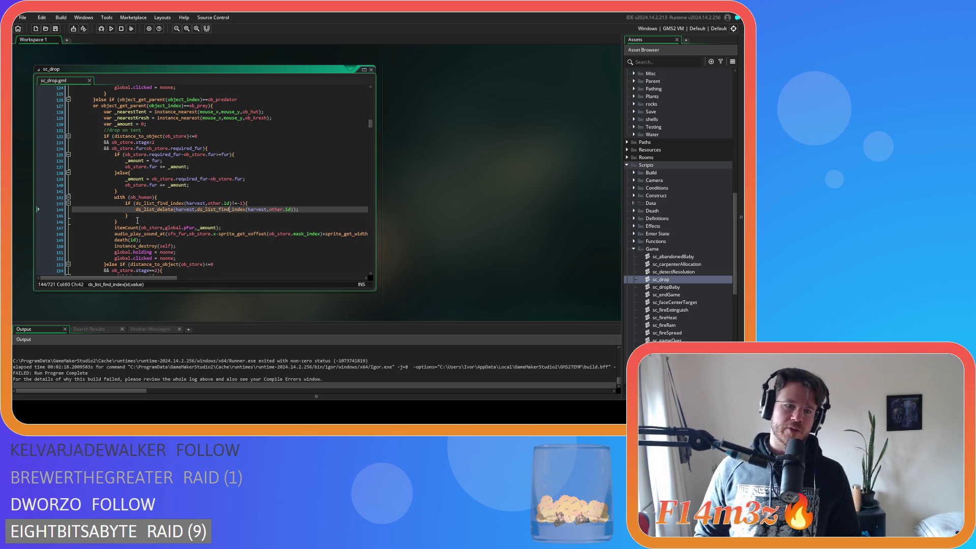
mouse_move(154, 246)
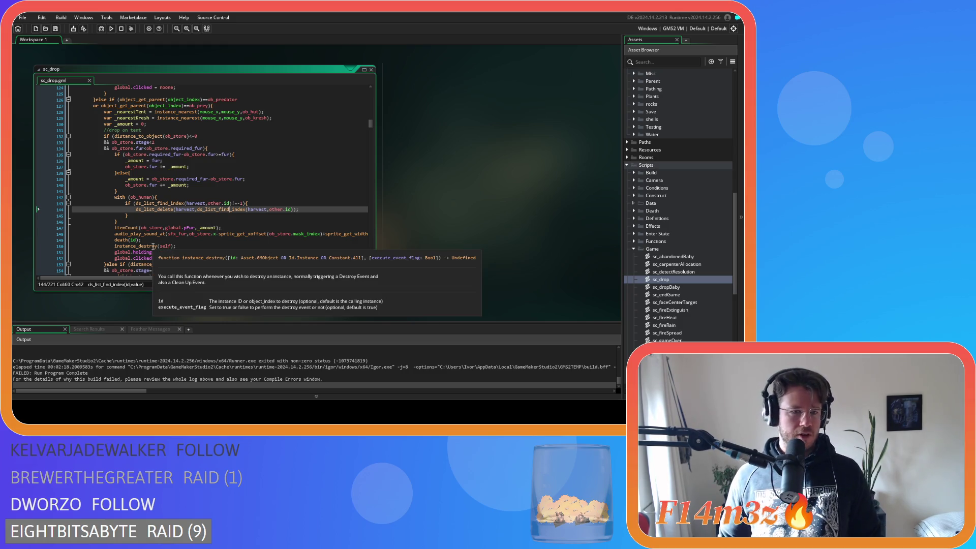
scroll(193, 227, down, 1)
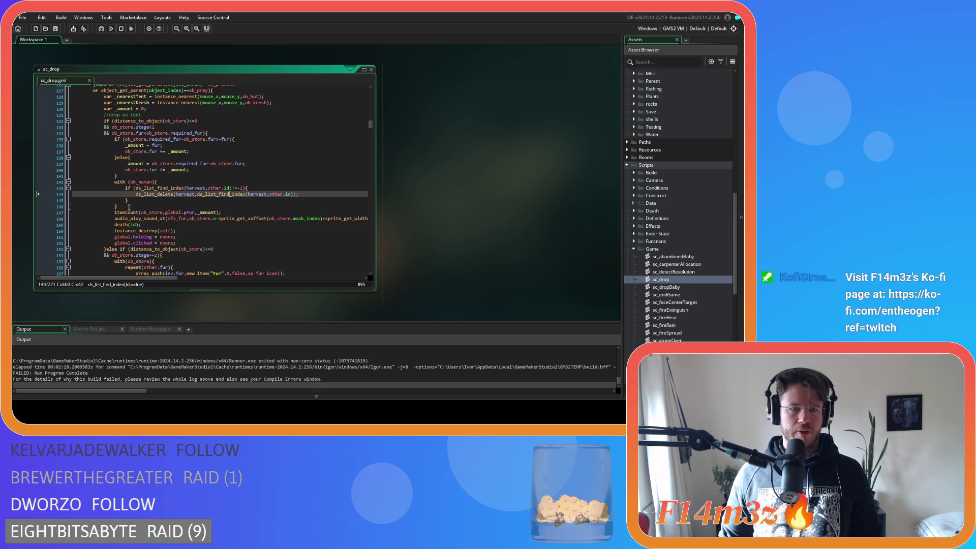
drag(130, 205, 116, 184)
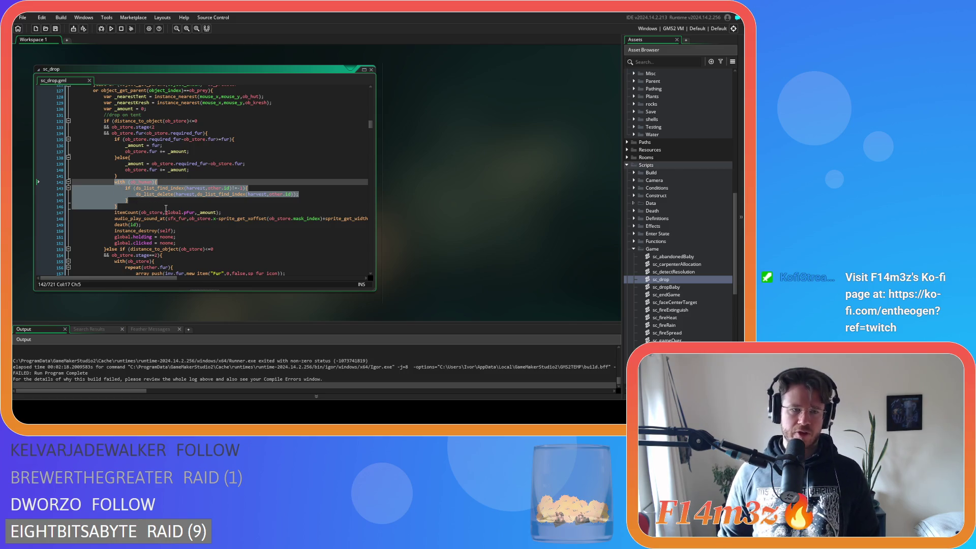
Move the first branch's with(ob_human) block to just after death(id)
key(Delete)
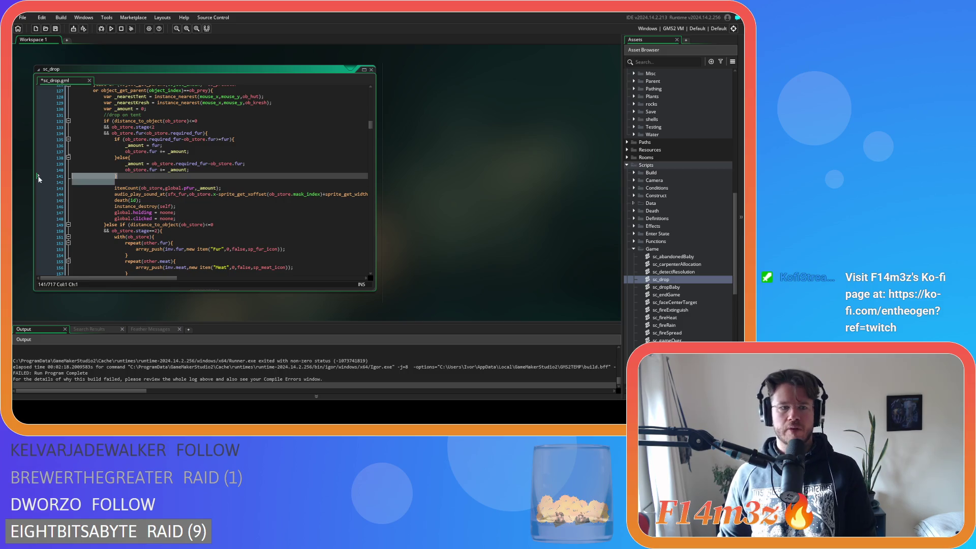
key(alt+Down)
key(alt+Down)
key(alt+Down)
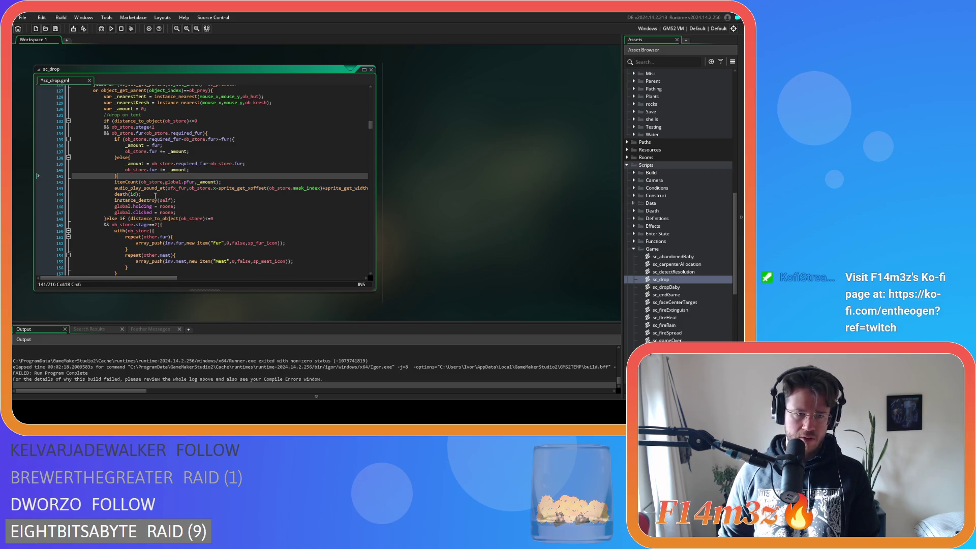
text(with (ob_human){ 					if (ds_list_find_index(harvest,other.id)!=-1){ 						ds_list_delete(harvest,ds_list_find_index(harvest,other.id)); 					} 				})
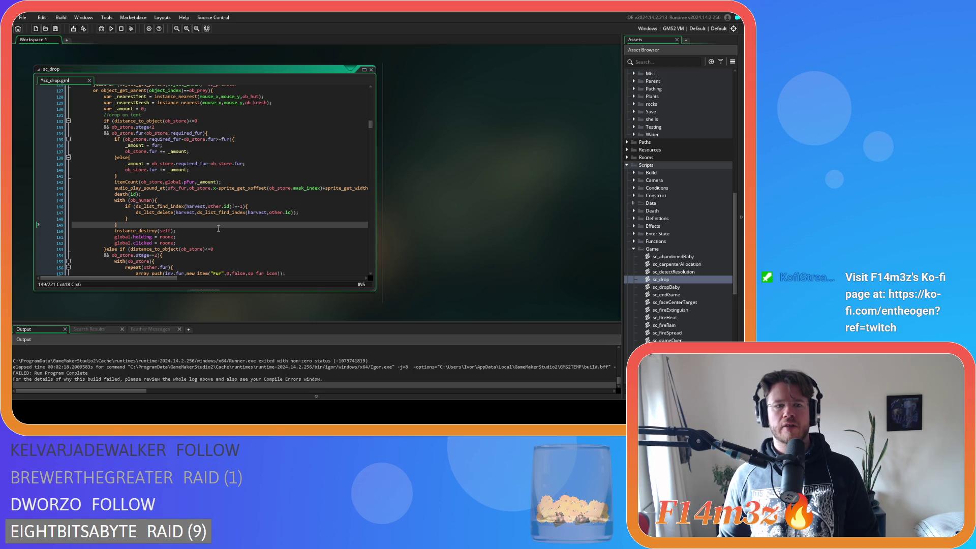
Move the next with(ob_human) block (lines 163–167) below its branch's death(id)
scroll(224, 234, up, 7)
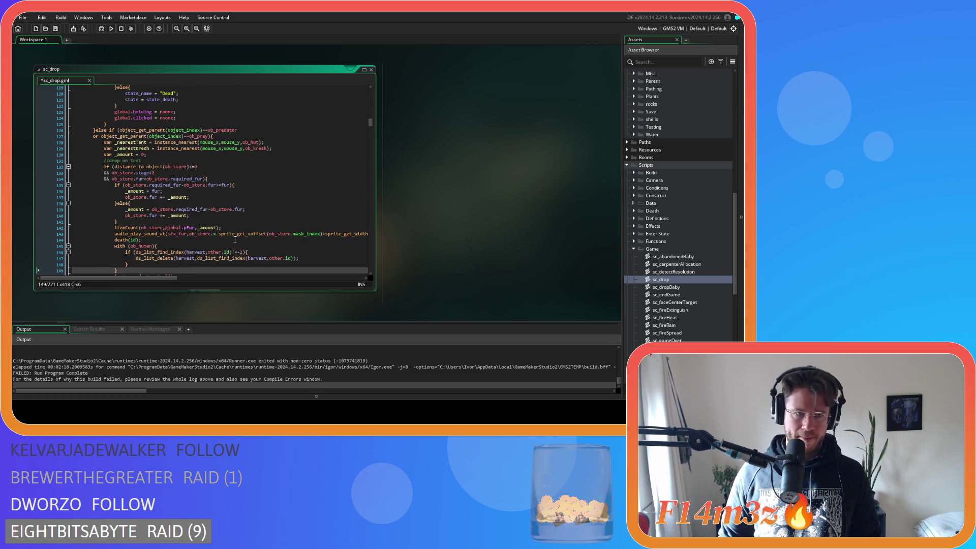
scroll(235, 239, down, 12)
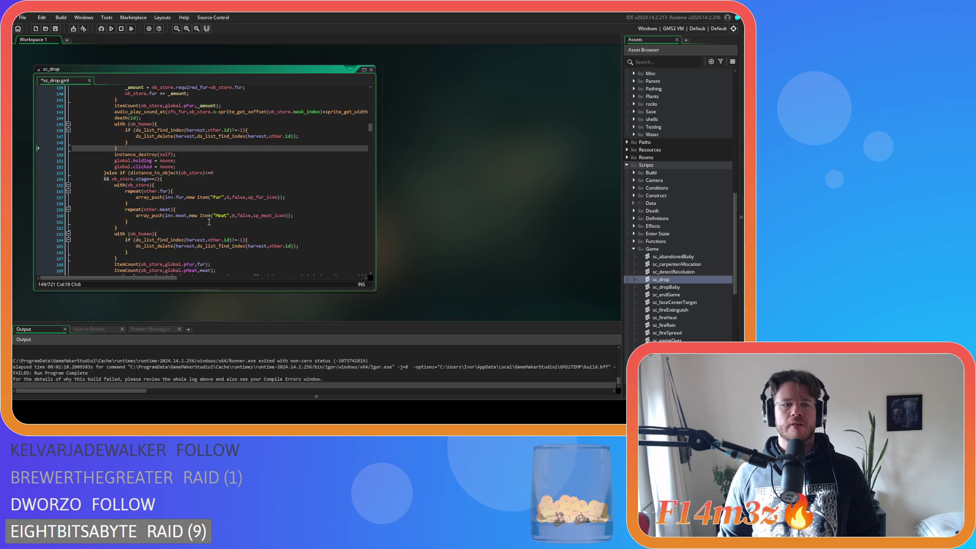
drag(126, 227, 115, 204)
key(ctrl+c)
key(BackSpace)
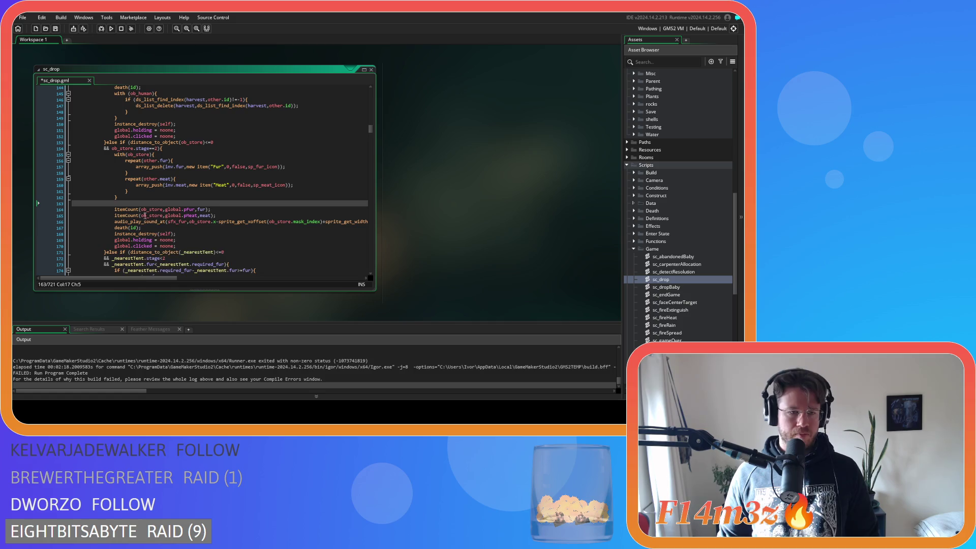
key(BackSpace)
scroll(153, 219, up, 2)
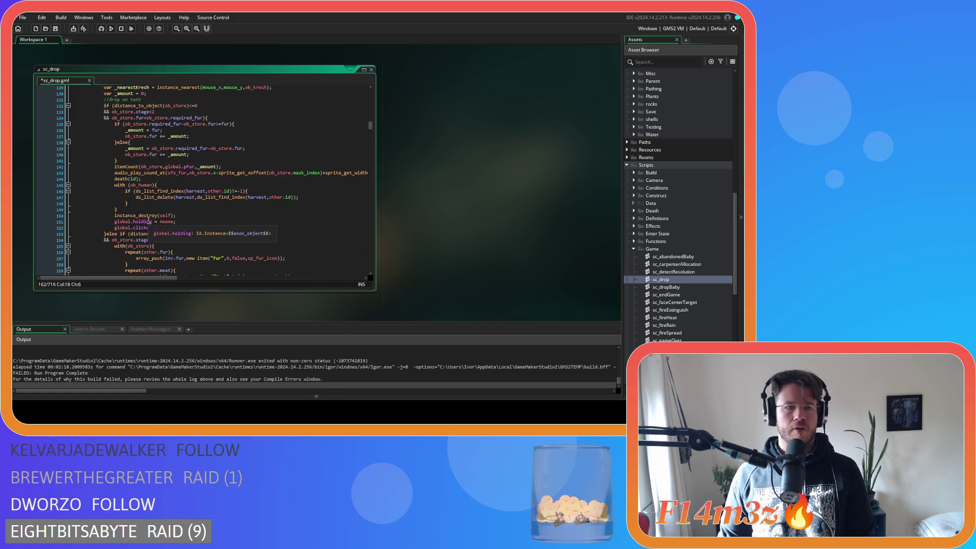
scroll(165, 227, down, 2)
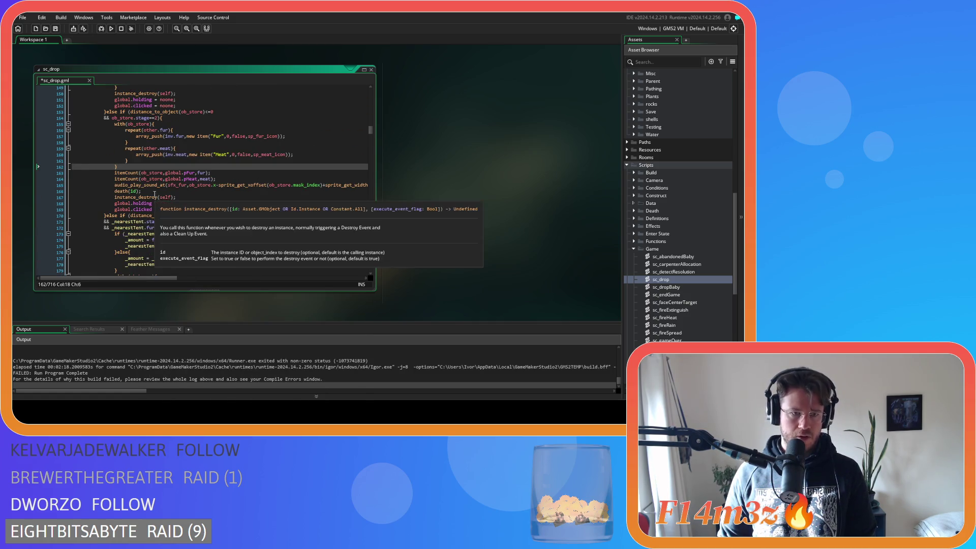
click(161, 191)
key(Return)
key(ctrl+v)
Move the nearest-tent branch's with(ob_human) block after death(id) and save sc_drop
scroll(182, 240, down, 7)
mouse_move(130, 196)
mouse_down()
mouse_move(115, 169)
mouse_move(66, 172)
mouse_up()
key(BackSpace)
key(BackSpace)
key(BackSpace)
click(147, 180)
key(Return)
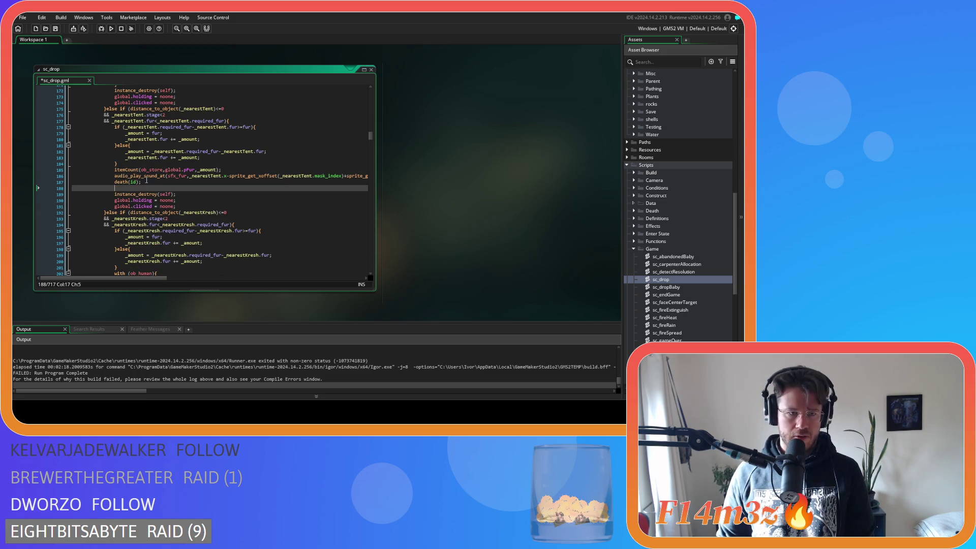
key(ctrl+v)
key(ctrl+s)
Move the kresh branch's with(ob_human) block after death(id) on line 208 and save
scroll(188, 207, down, 7)
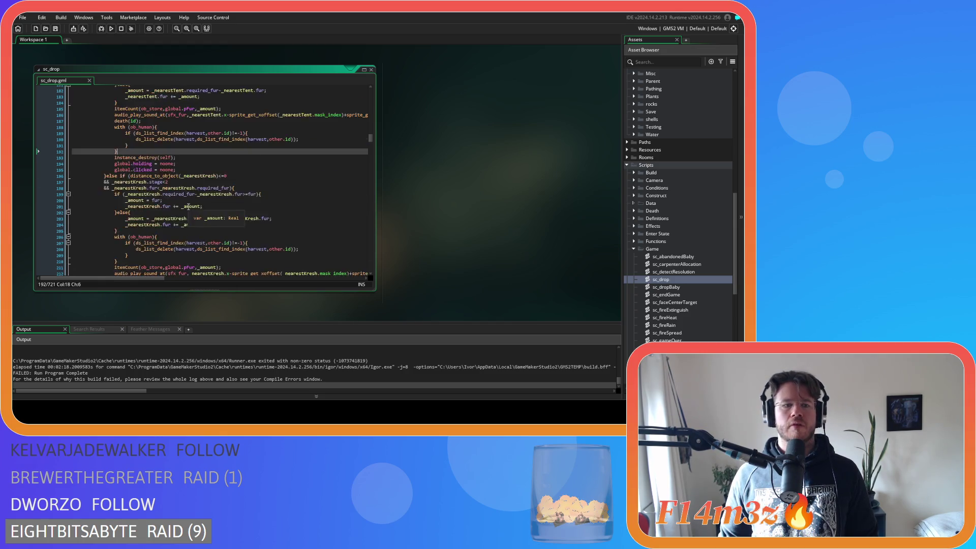
mouse_move(118, 201)
mouse_down()
mouse_move(112, 178)
mouse_move(127, 198)
mouse_move(113, 179)
mouse_up()
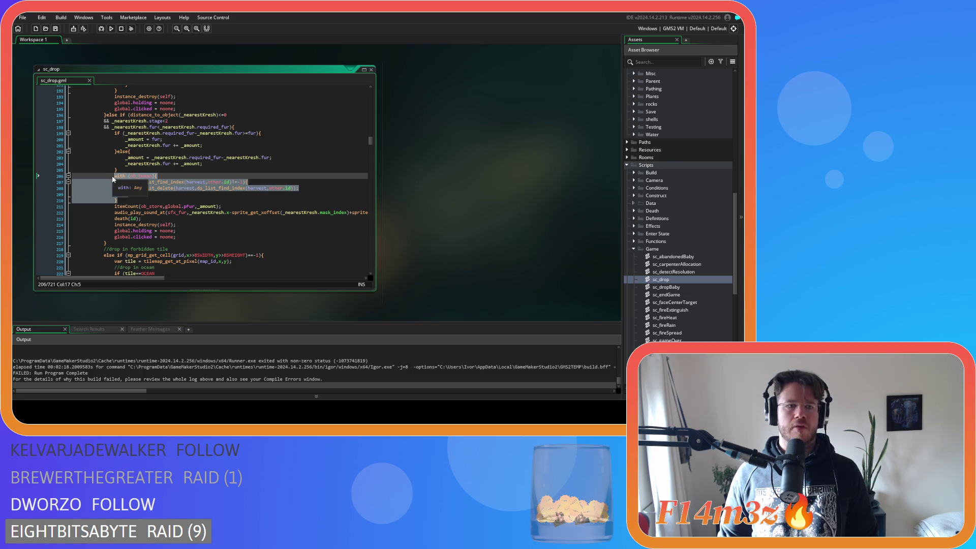
key(Delete)
key(BackSpace)
key(BackSpace)
key(BackSpace)
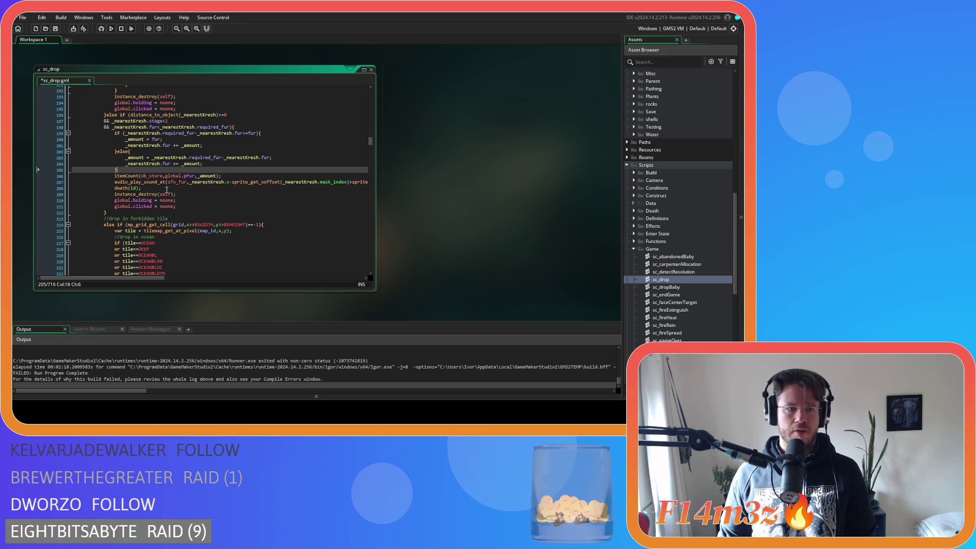
click(168, 189)
key(Return)
key(ctrl+v)
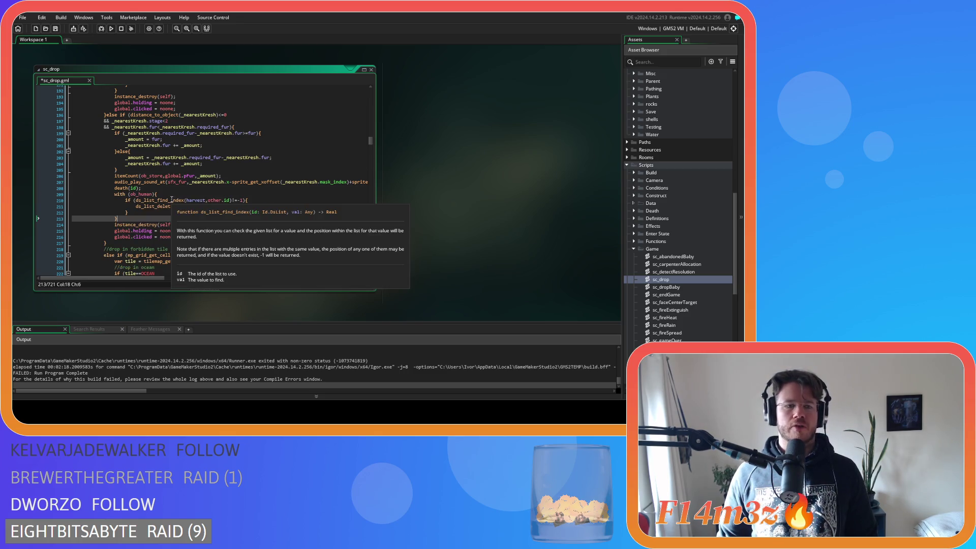
key(ctrl+s)
Review the edited sc_drop script, then build and run the game with F5
scroll(207, 229, down, 3)
scroll(207, 228, down, 3)
scroll(211, 231, up, 6)
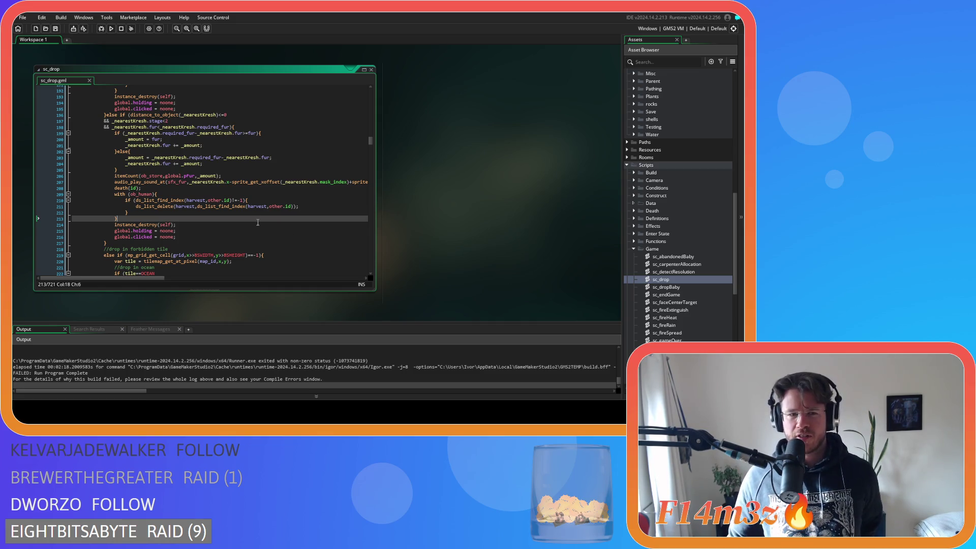
scroll(260, 221, up, 3)
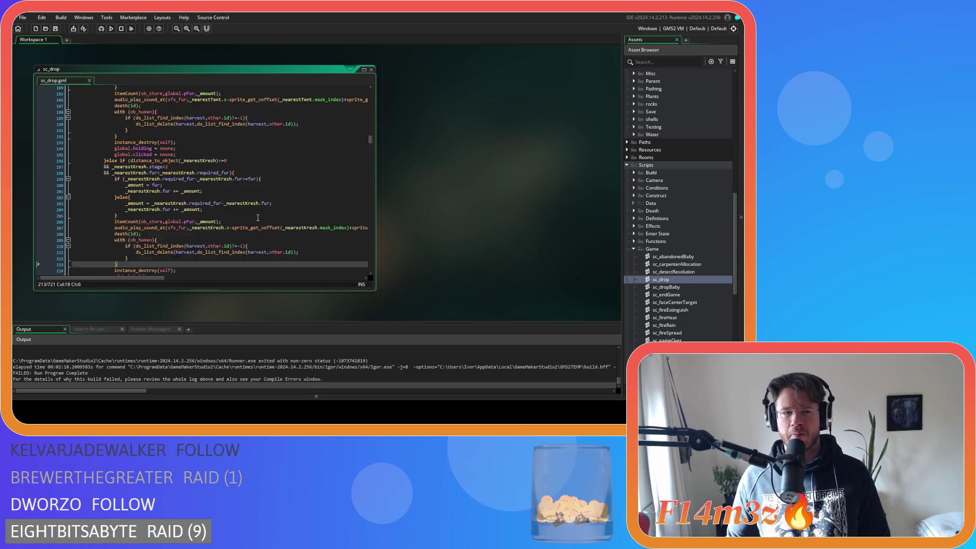
scroll(262, 225, down, 3)
scroll(263, 226, up, 6)
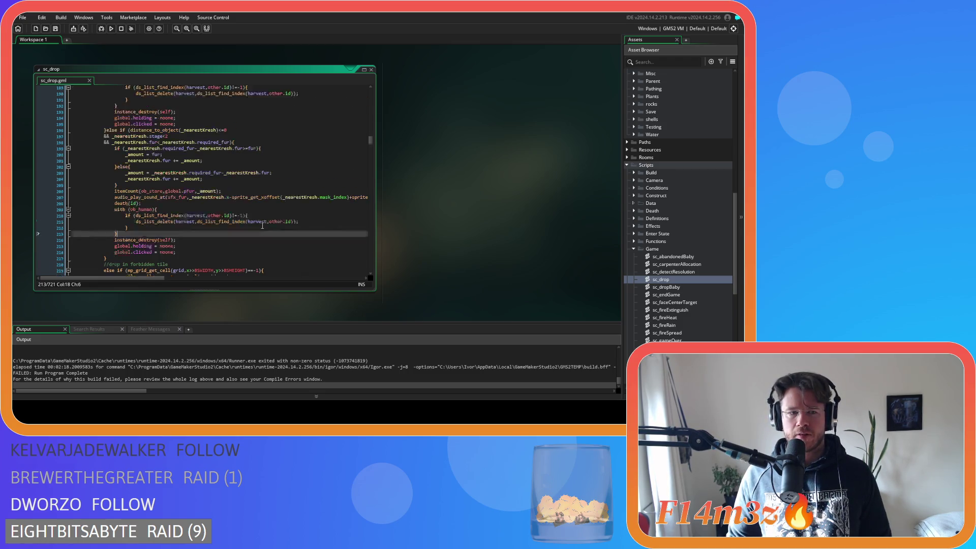
scroll(263, 226, up, 4)
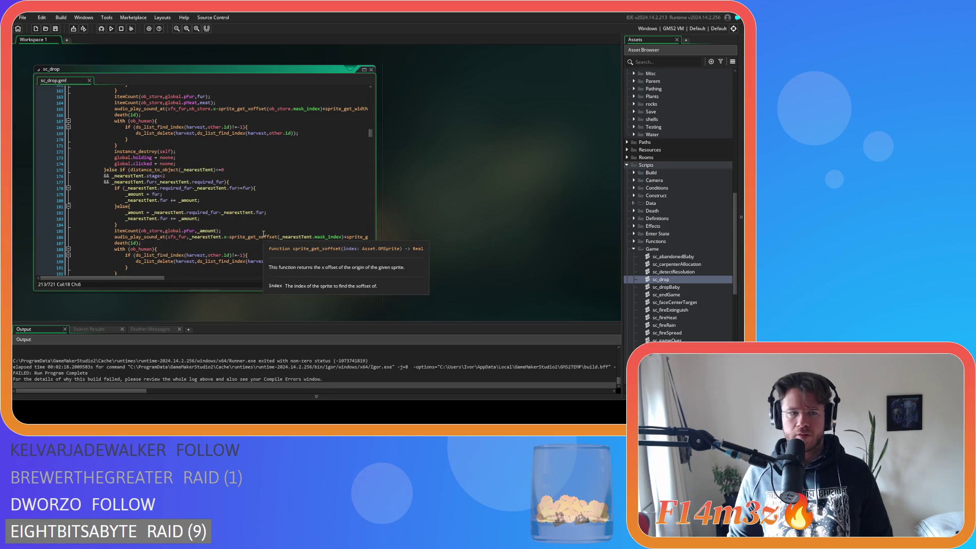
scroll(256, 244, up, 2)
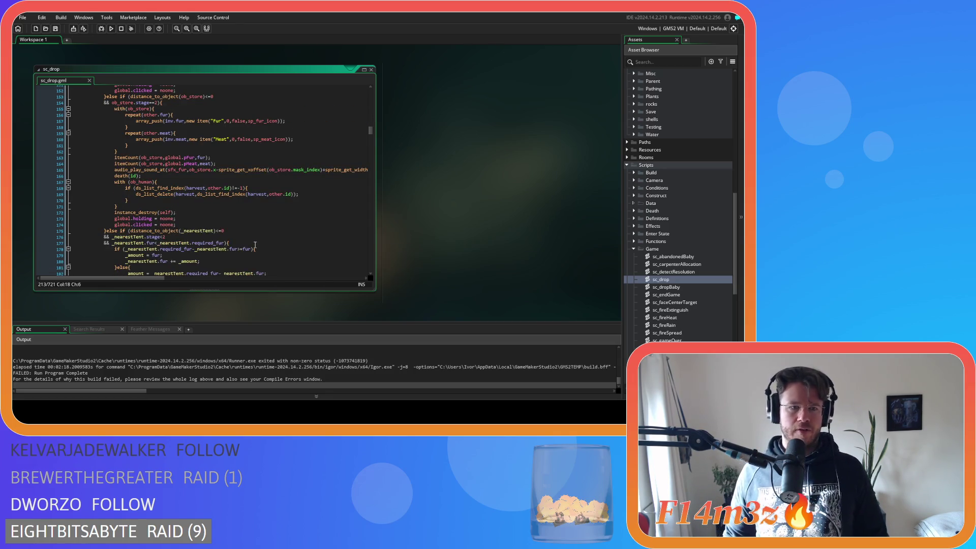
scroll(256, 246, up, 13)
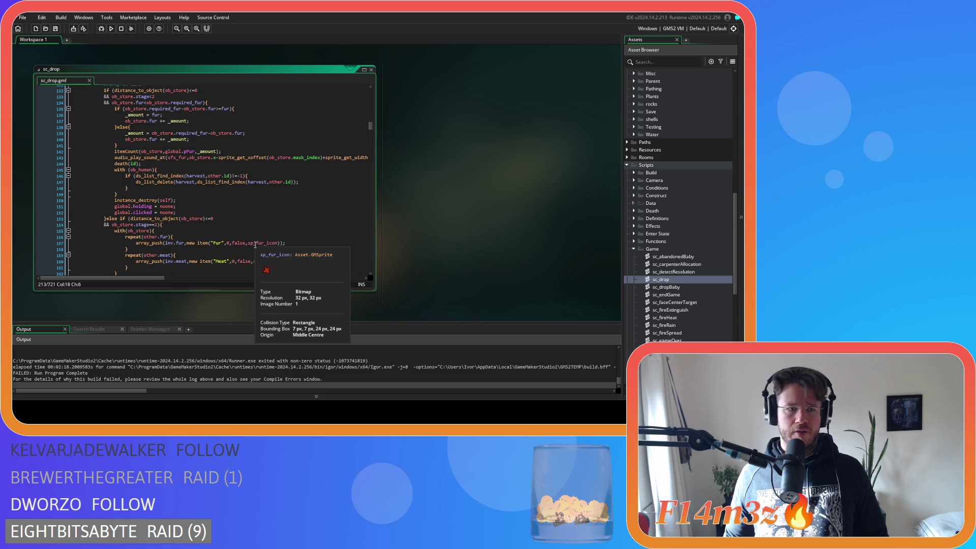
scroll(255, 245, down, 9)
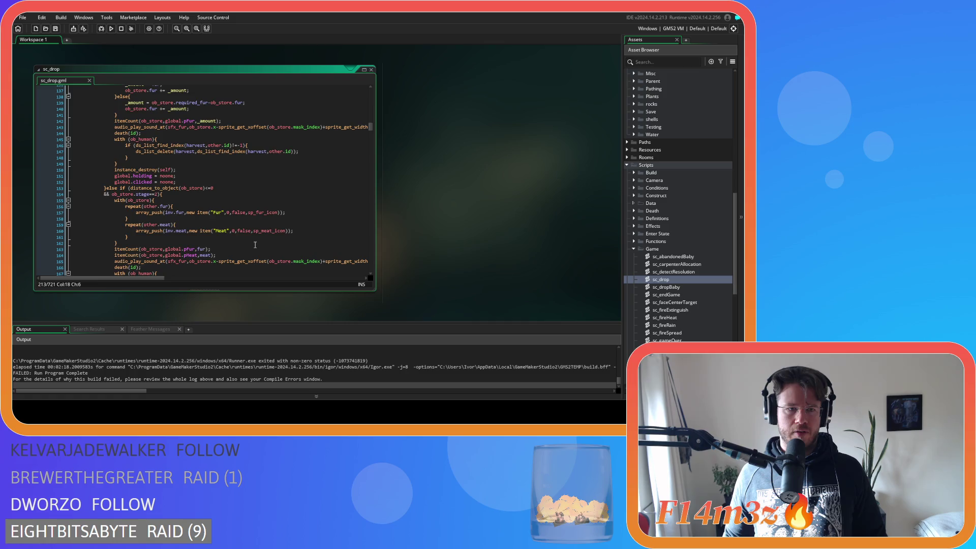
scroll(256, 246, down, 4)
scroll(256, 245, down, 7)
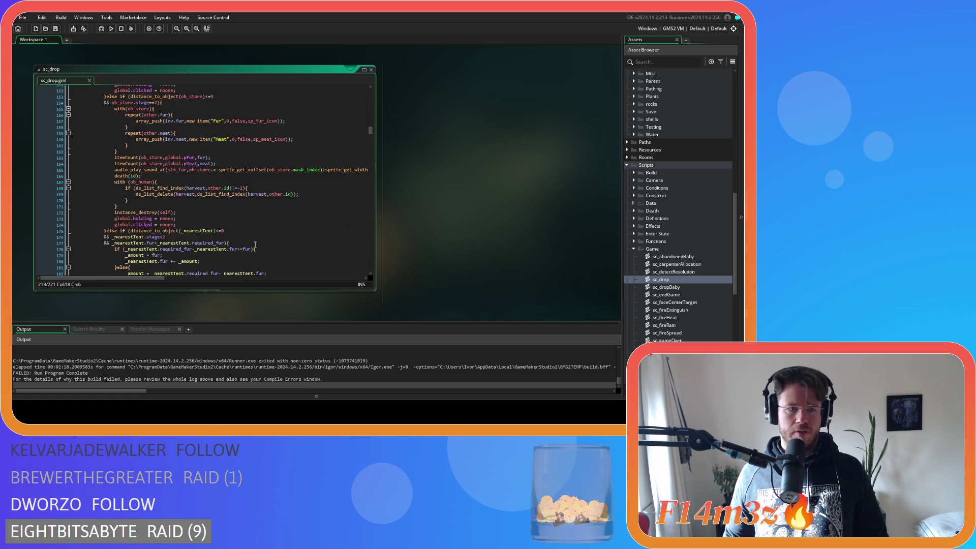
scroll(256, 245, down, 10)
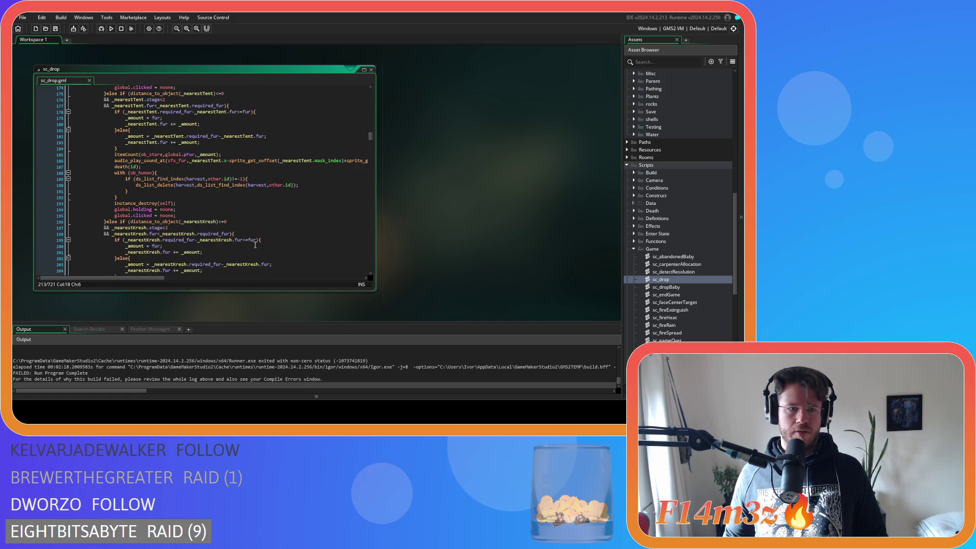
scroll(255, 245, down, 3)
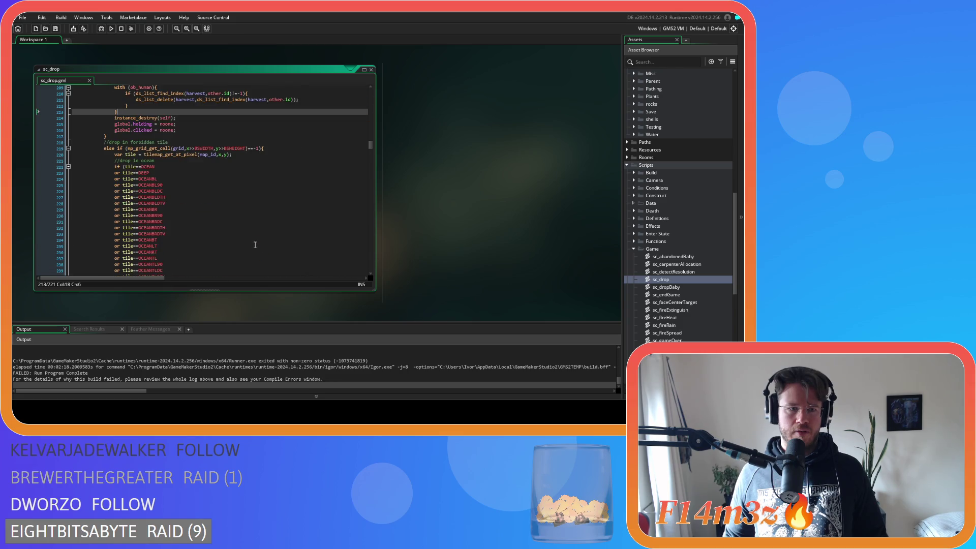
key(F5)
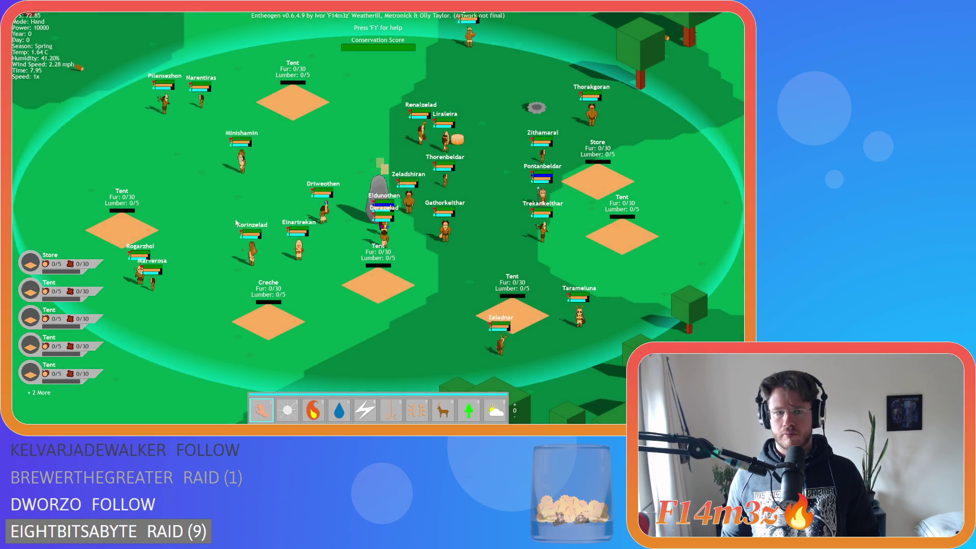
Toggle Herd mode and back to Hand mode while looking over the map
key(8)
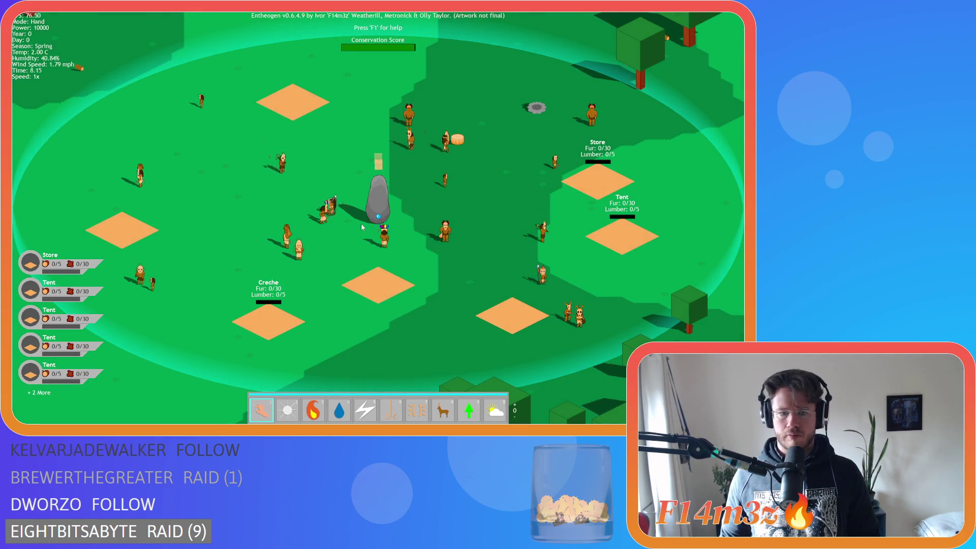
scroll(362, 227, down, 5)
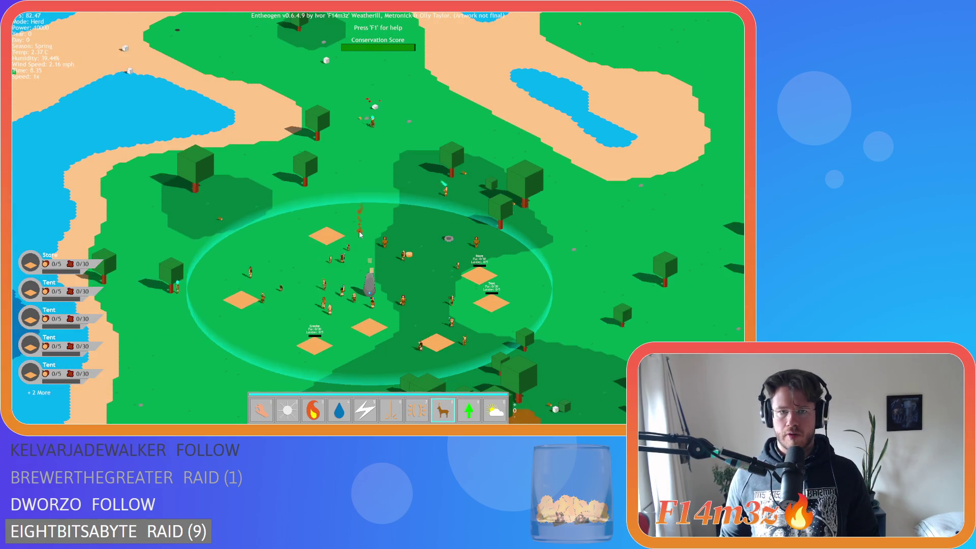
key(d)
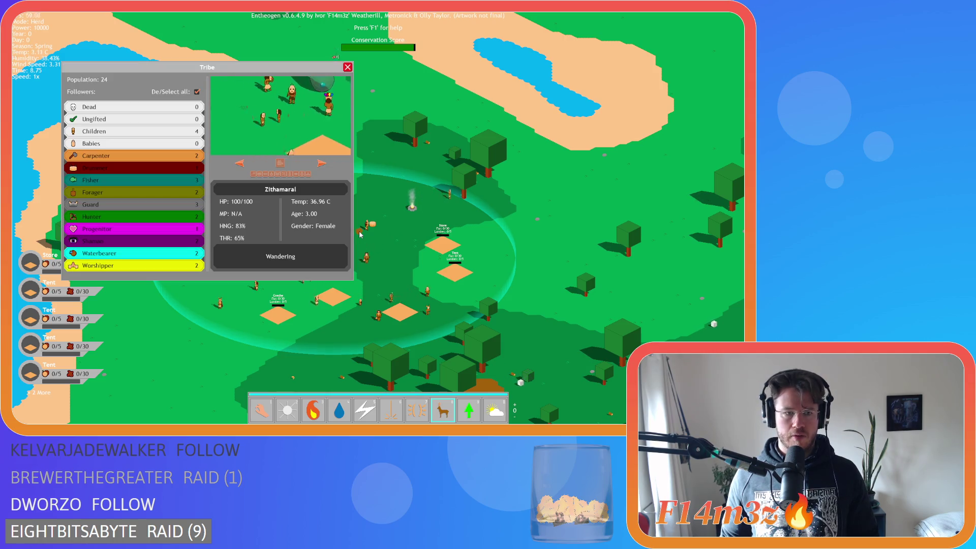
scroll(359, 234, up, 5)
scroll(360, 233, down, 5)
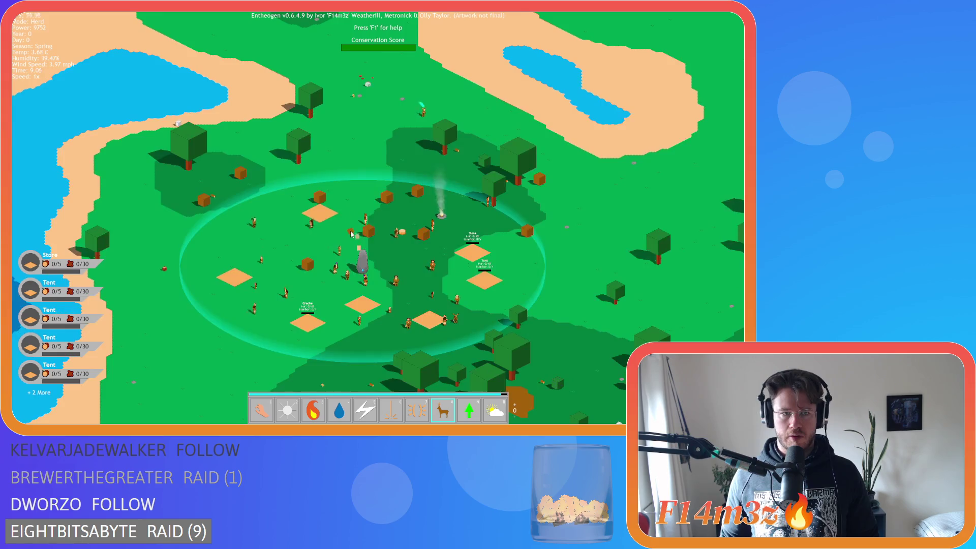
scroll(351, 233, up, 5)
key(1)
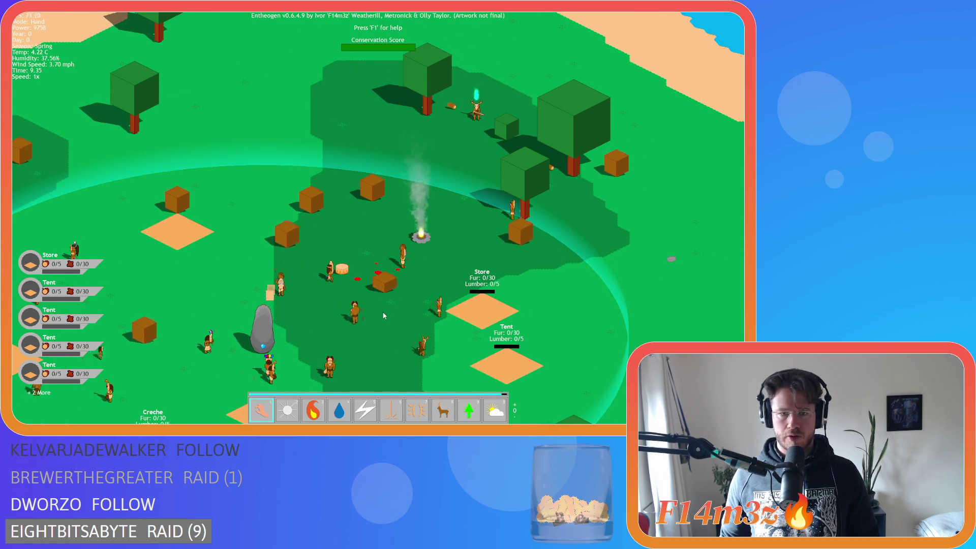
Recentre on the settlement, quicksave with F5 and press Escape to quit
key(d)
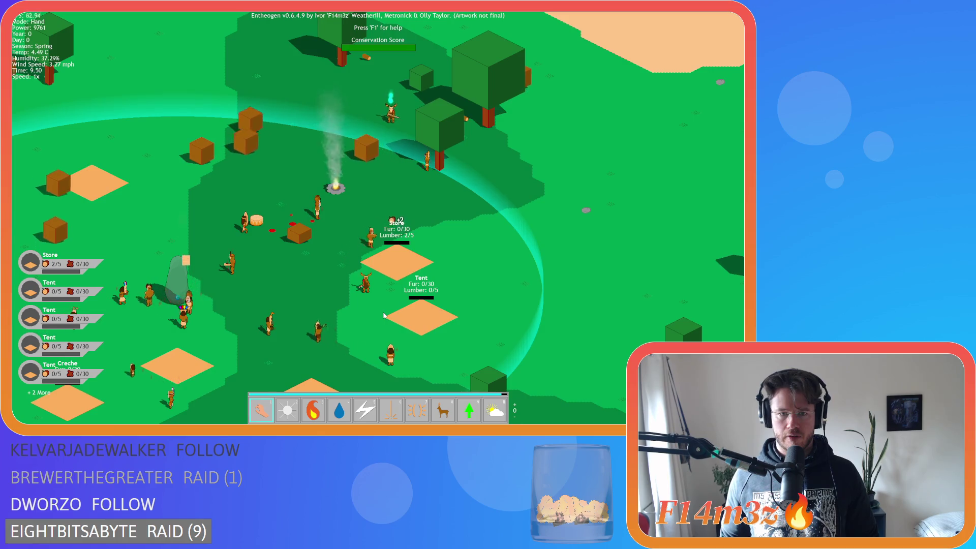
key(a)
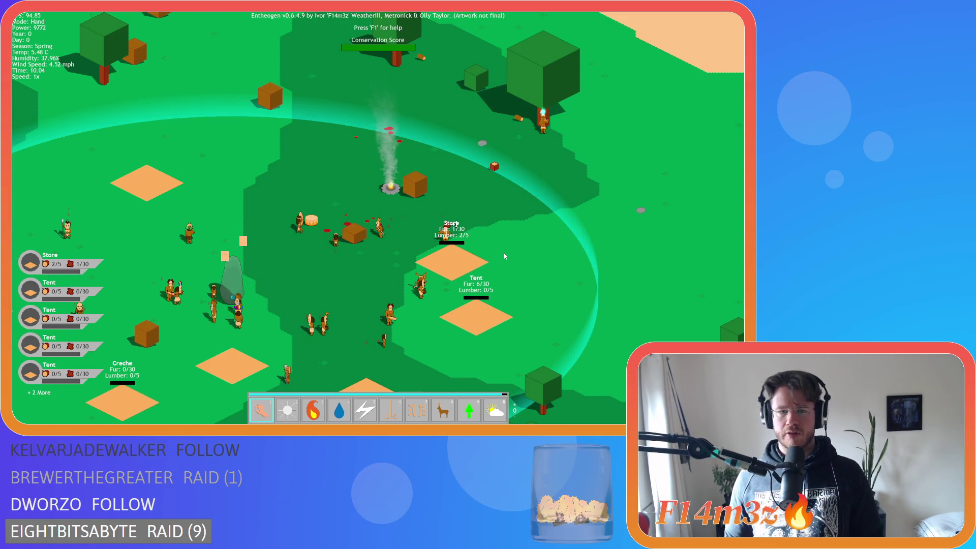
key(F5)
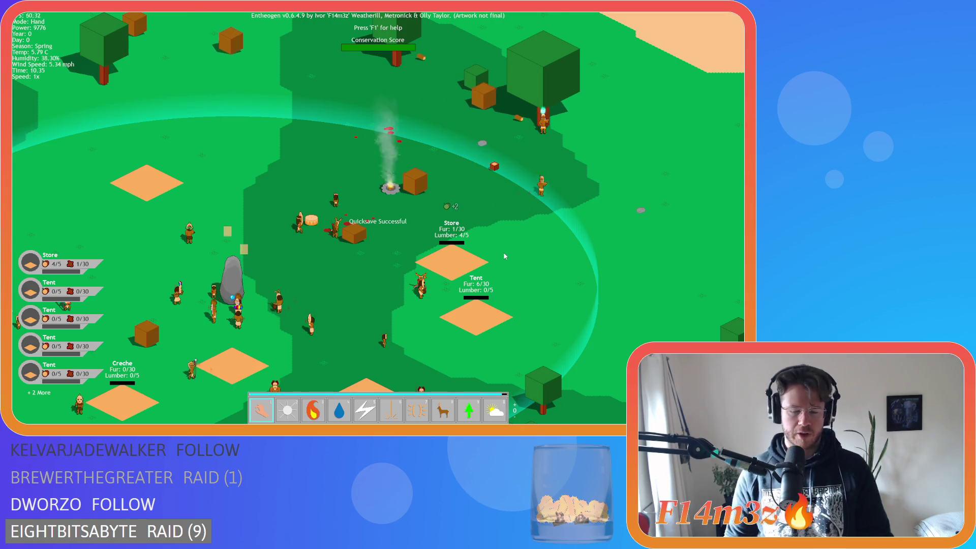
key(Escape)
Confirm quitting with Y, check the kresh branch's ob_store and _nearestKresh uses, and save
key(y)
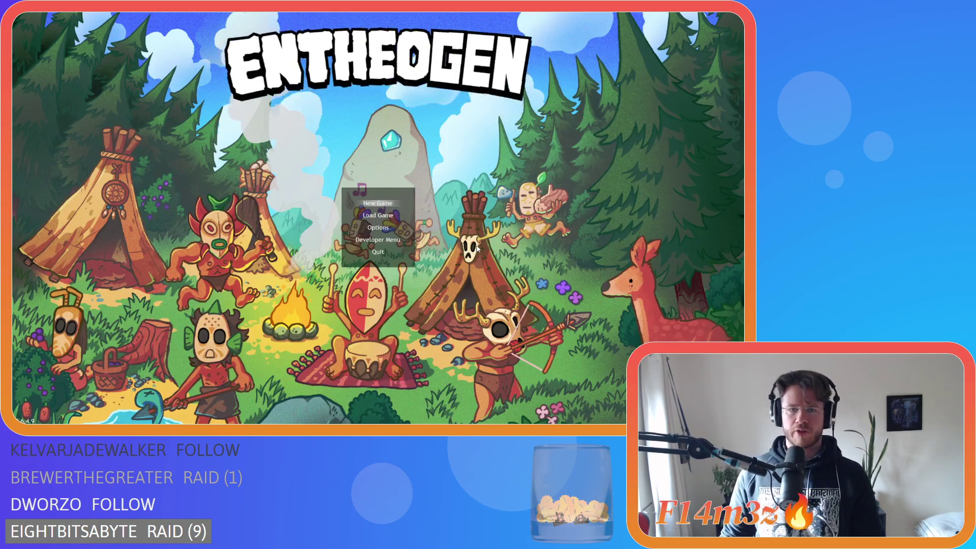
scroll(302, 200, up, 4)
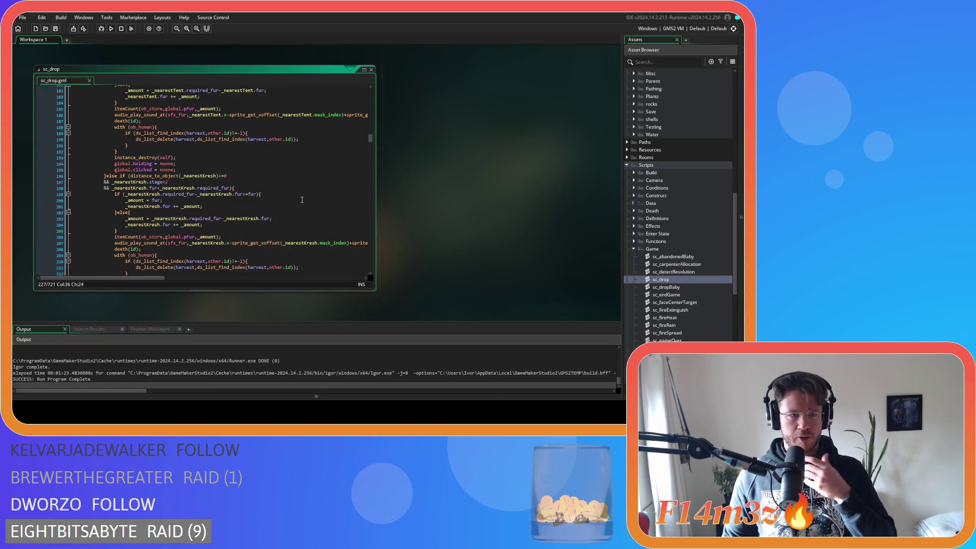
scroll(302, 200, down, 3)
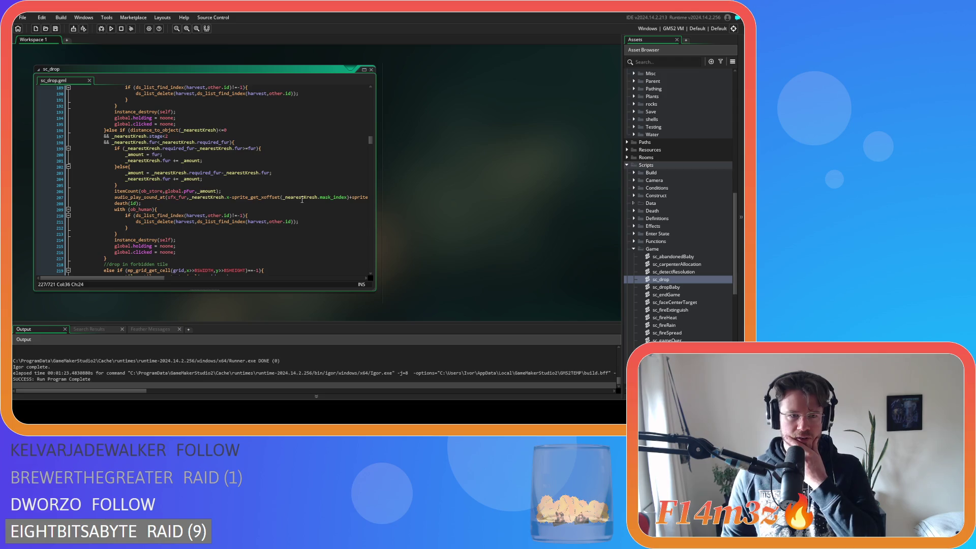
double_click(153, 191)
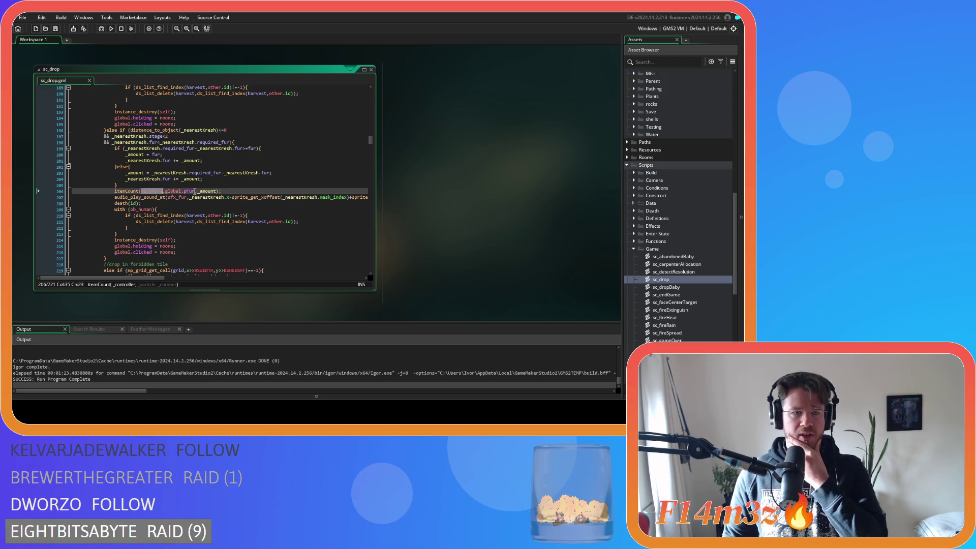
double_click(144, 161)
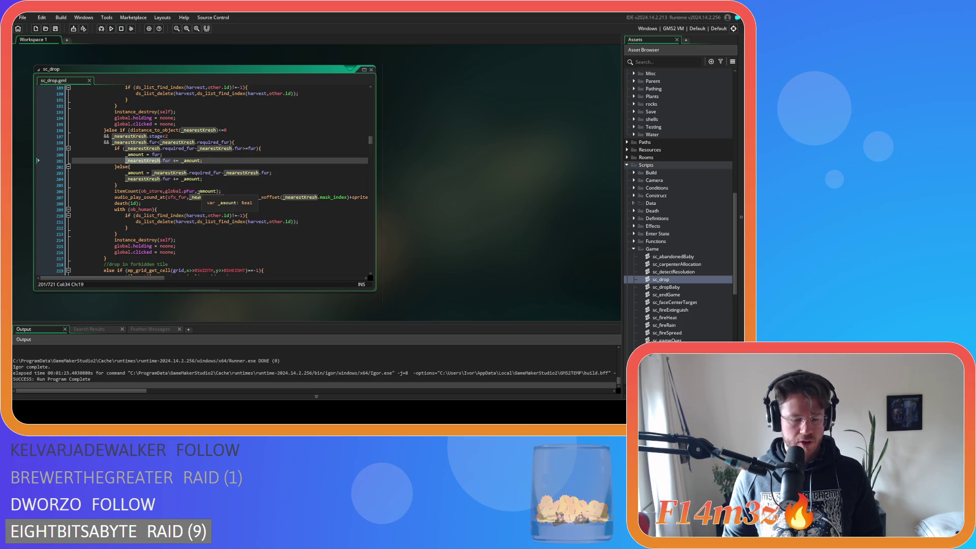
double_click(161, 192)
key(ctrl+s)
Find the nearest-tent branch's ob_store argument on line 185 to replace with _nearestTent
scroll(264, 196, up, 3)
scroll(285, 194, up, 3)
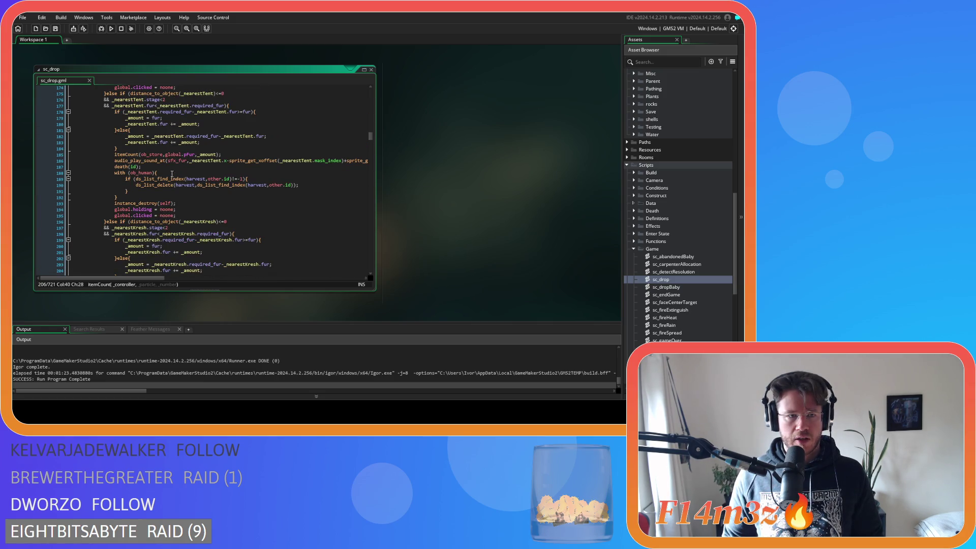
scroll(172, 174, up, 1)
double_click(168, 152)
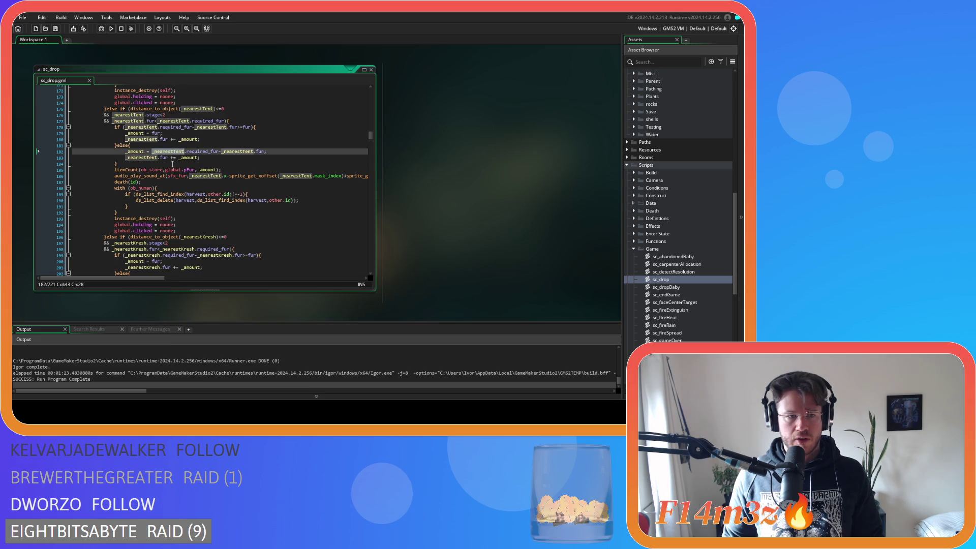
click(148, 169)
scroll(184, 188, up, 6)
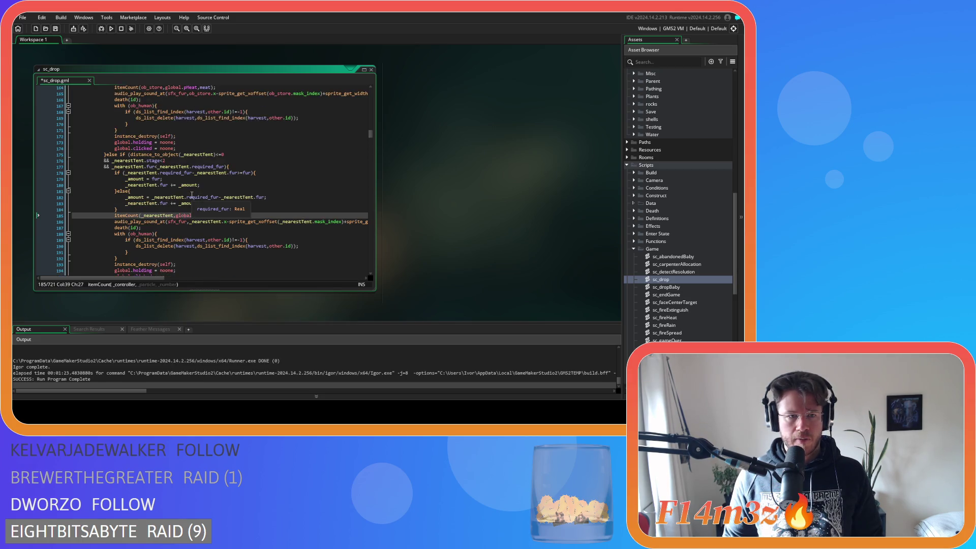
scroll(188, 196, up, 1)
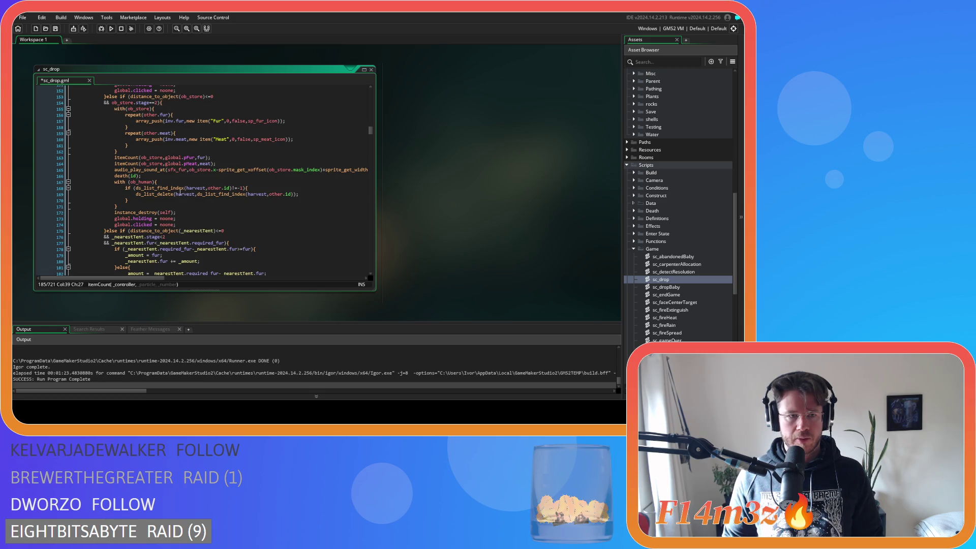
scroll(180, 192, up, 6)
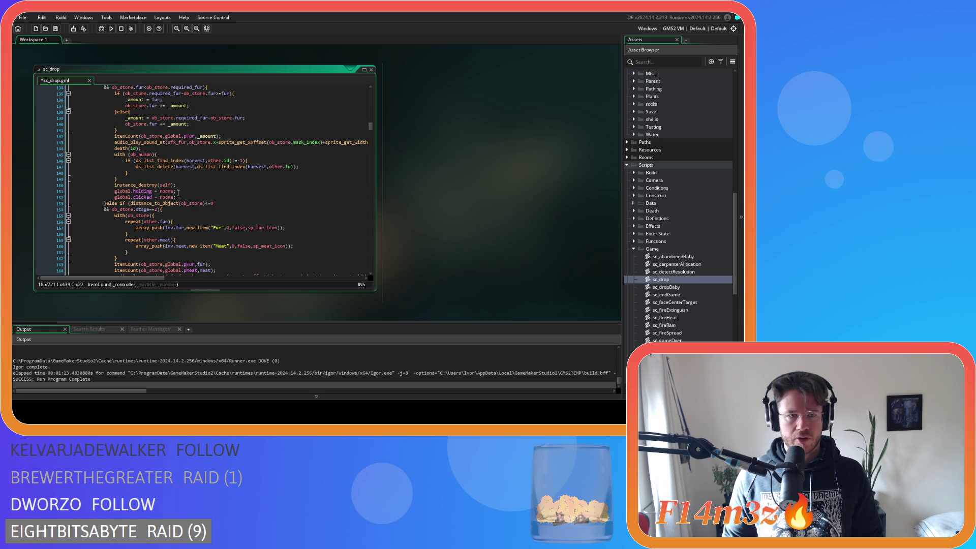
scroll(178, 193, up, 1)
scroll(178, 192, down, 9)
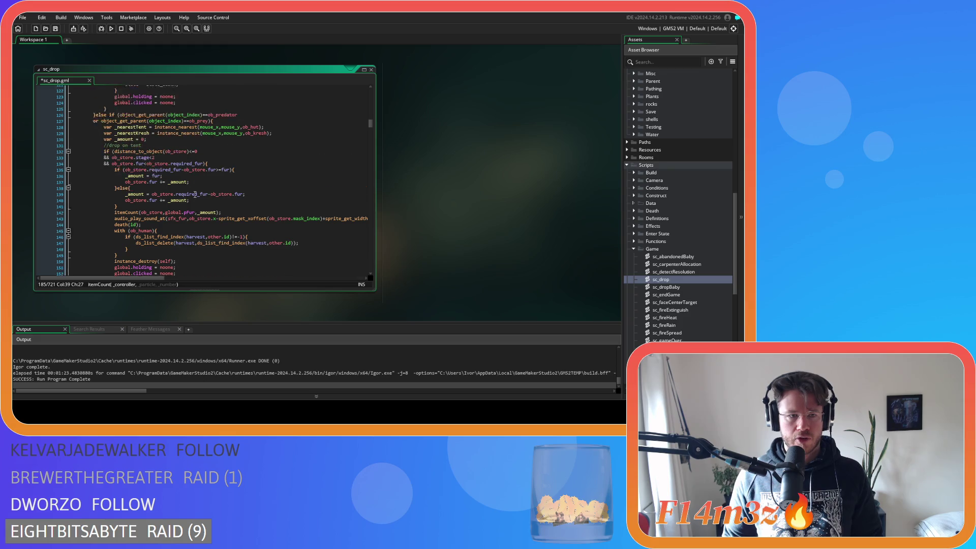
scroll(212, 188, down, 4)
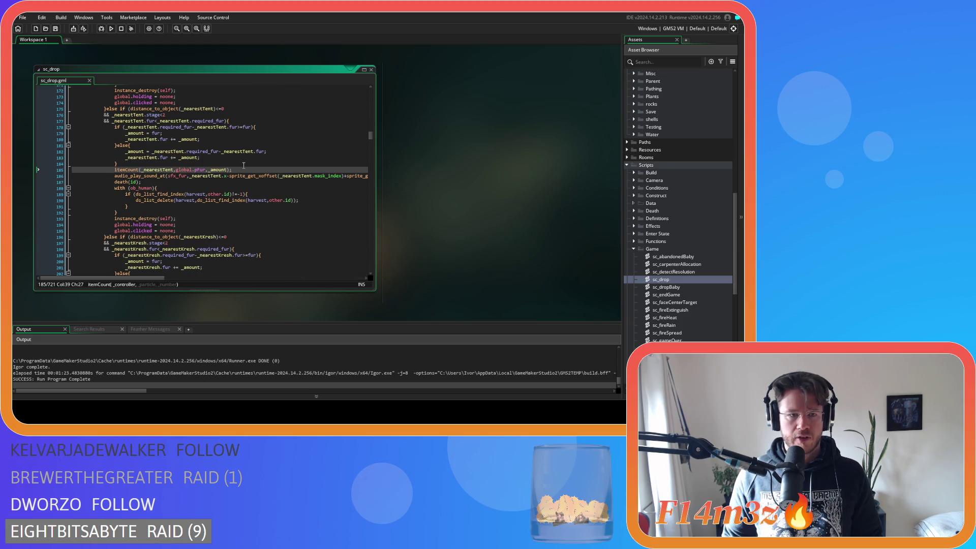
click(252, 187)
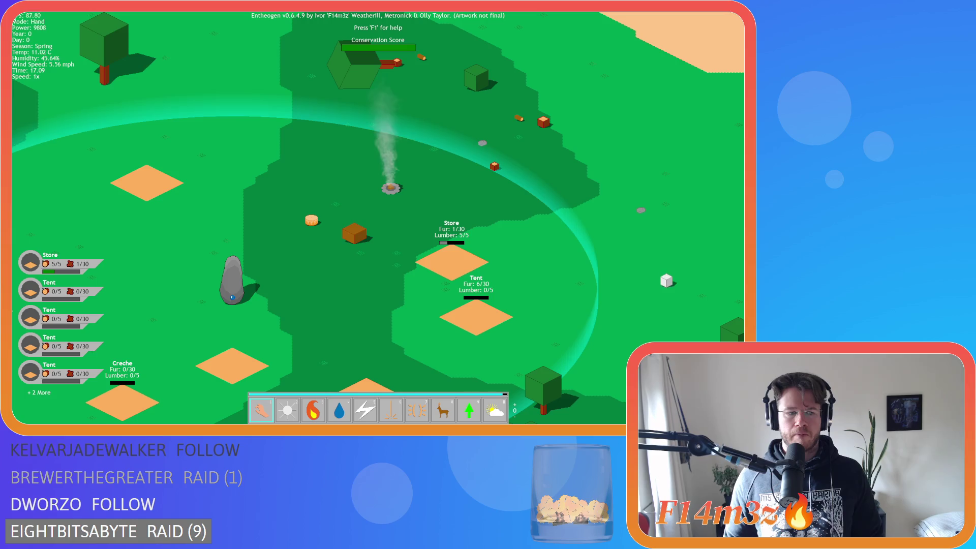
Pan and zoom the map until the village's Creche comes into view
mouse_move(316, 269)
mouse_down()
mouse_move(316, 223)
mouse_move(277, 289)
mouse_move(386, 218)
mouse_up()
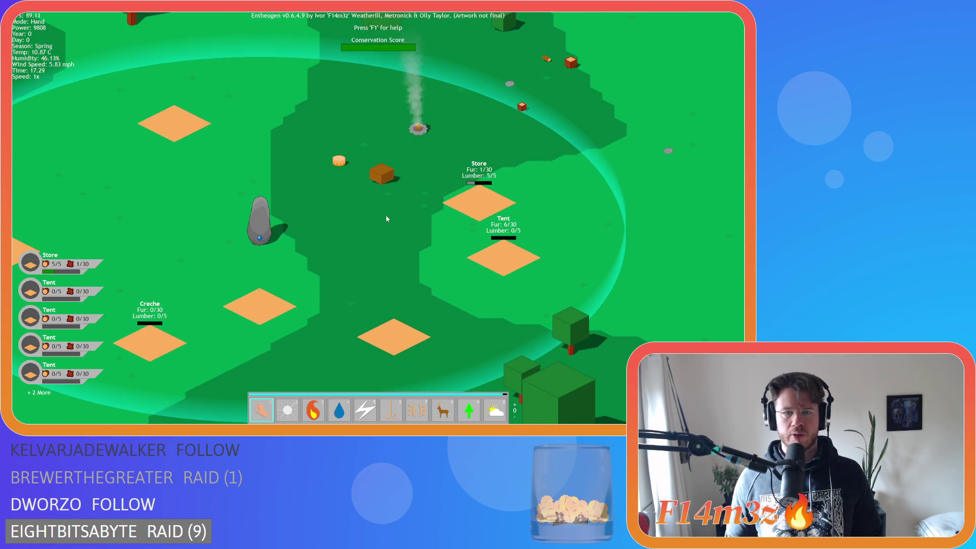
scroll(380, 185, down, 3)
scroll(381, 185, up, 2)
scroll(380, 185, down, 2)
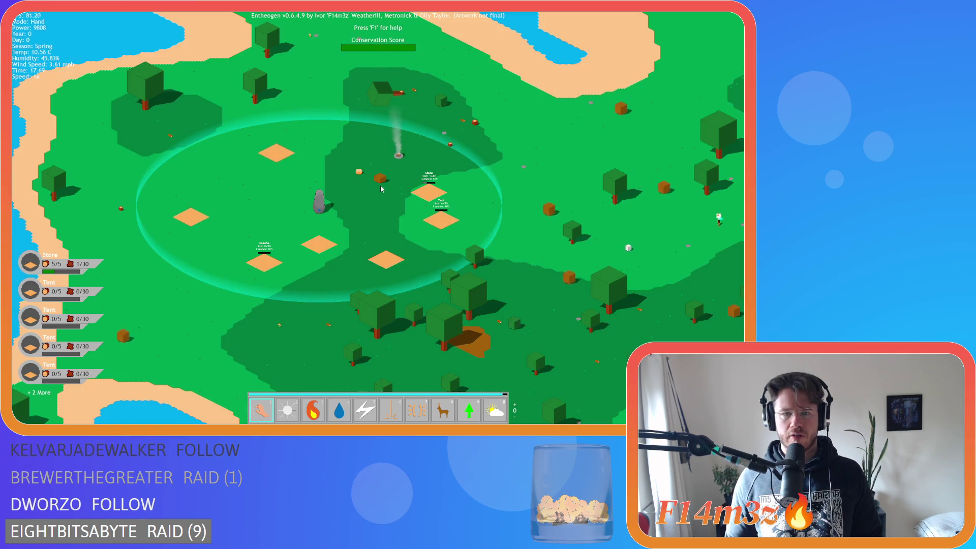
scroll(382, 188, up, 2)
scroll(381, 188, down, 2)
key(d)
key(s)
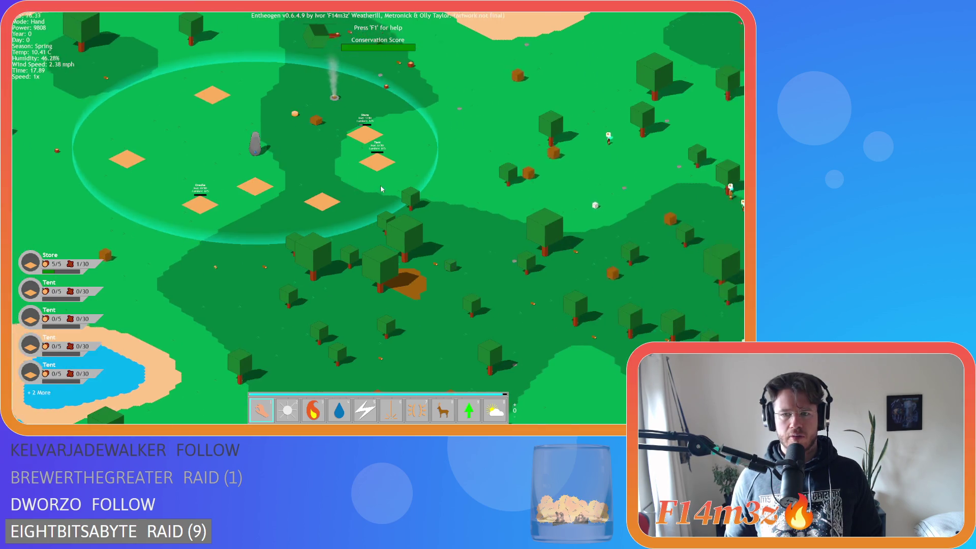
scroll(381, 188, down, 3)
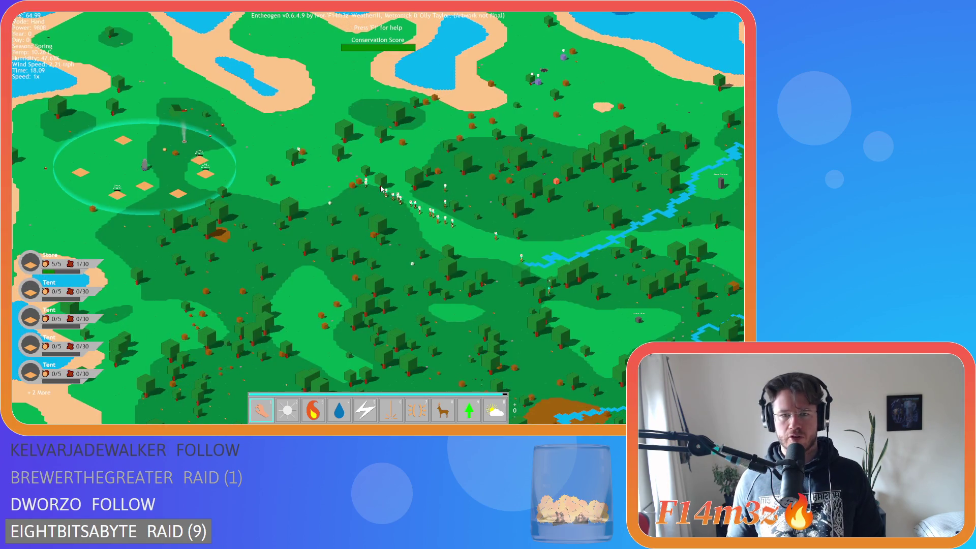
scroll(382, 188, up, 3)
key(a)
scroll(181, 230, up, 1)
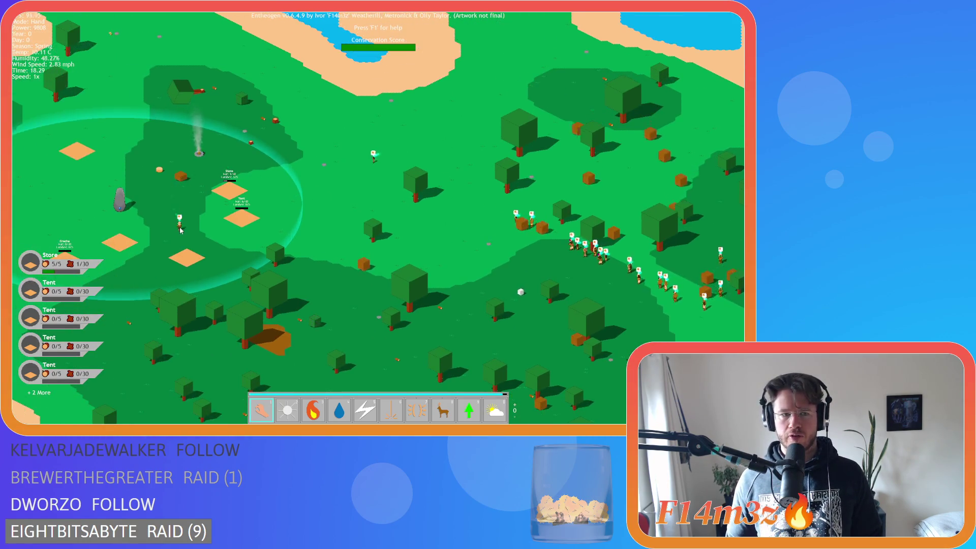
key(d)
key(a)
scroll(569, 263, up, 3)
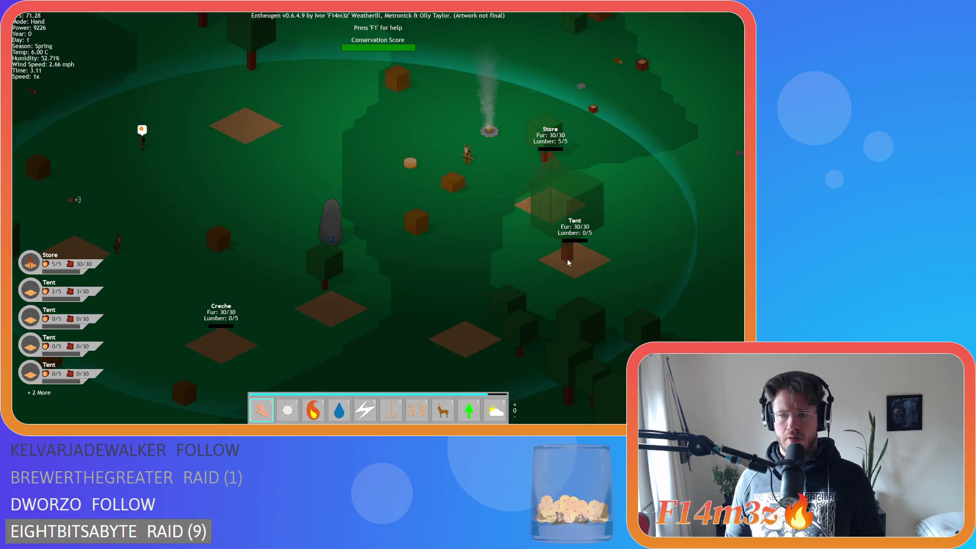
key(s)
key(a)
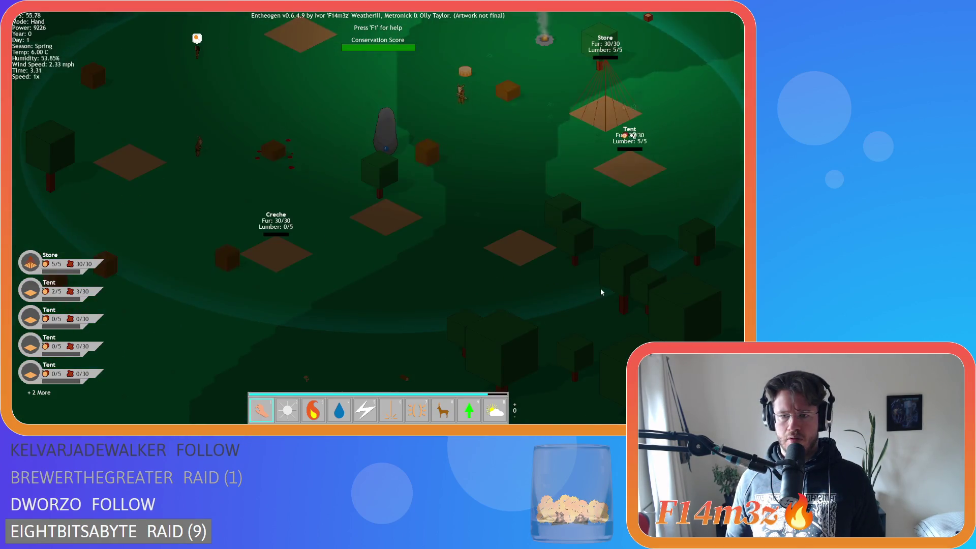
key(w)
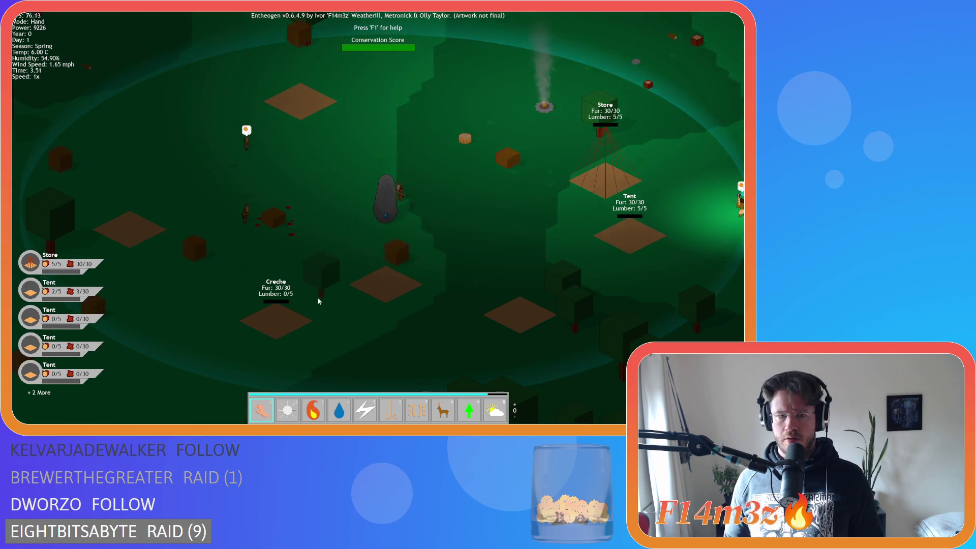
key(s)
key(a)
key(d)
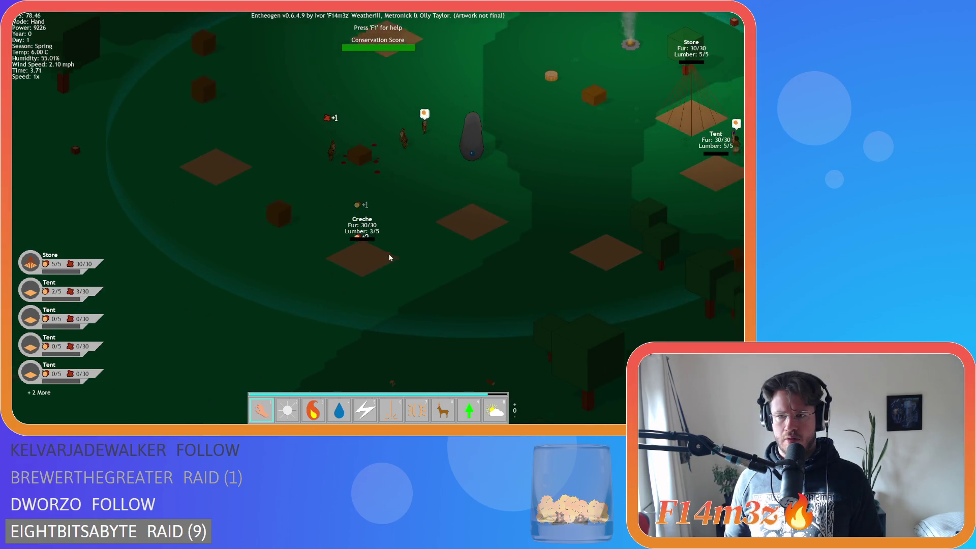
Drag lumber onto the Creche to fill it to 5/5, then quicksave with F5
drag(506, 240, 212, 241)
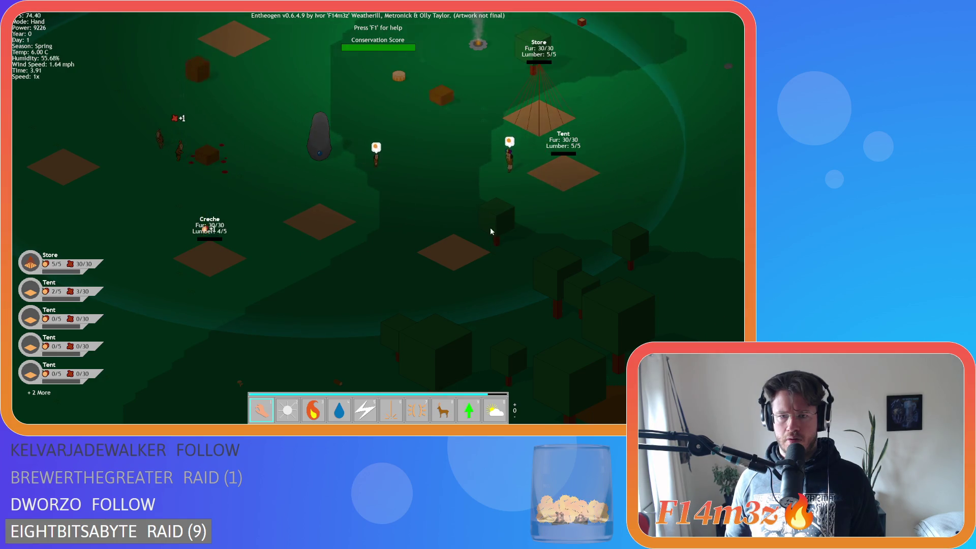
key(w)
key(a)
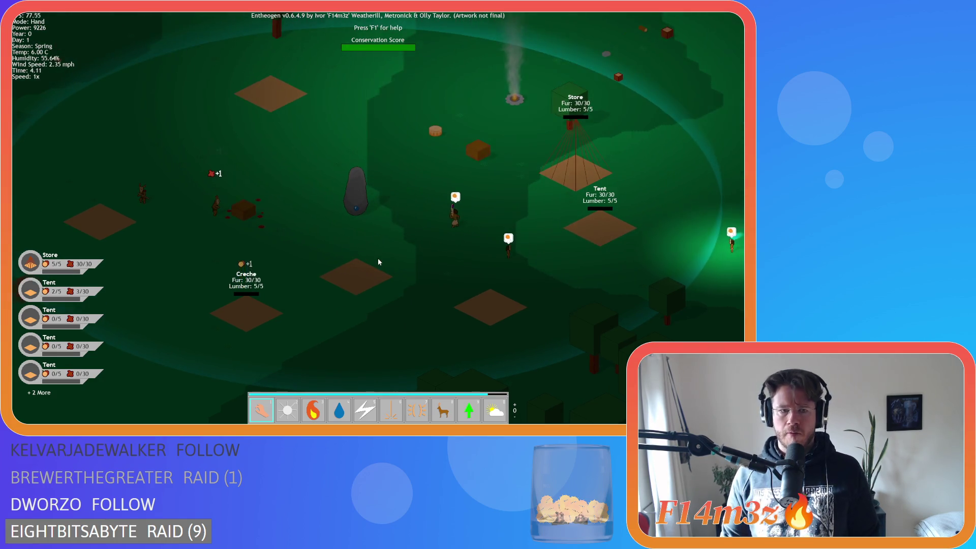
key(a)
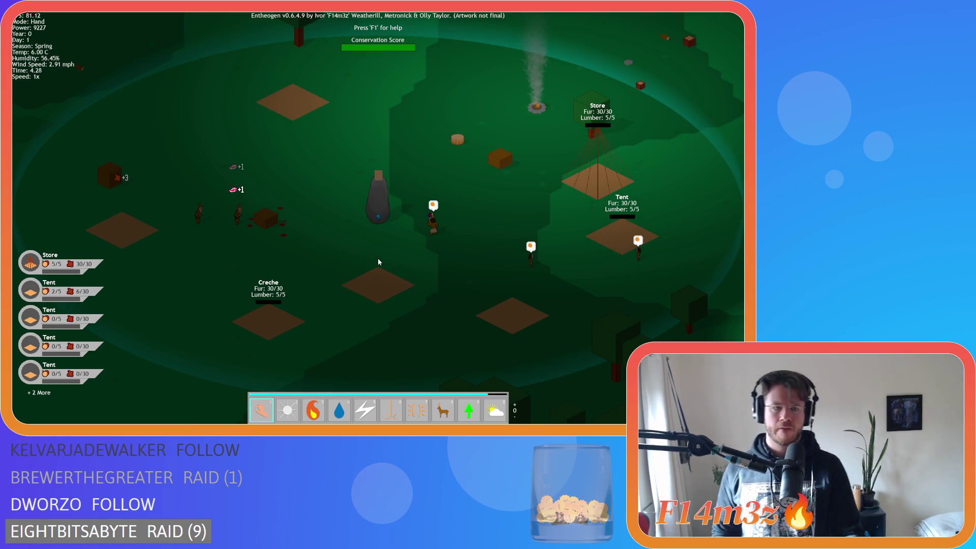
key(F5)
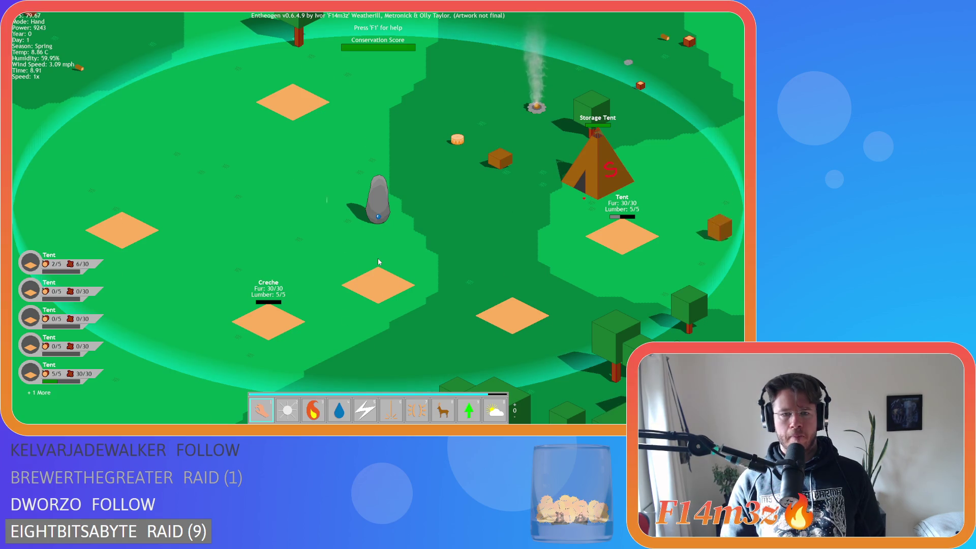
Pan toward the campfire and open the Tribe window listing 24 followers
key(d)
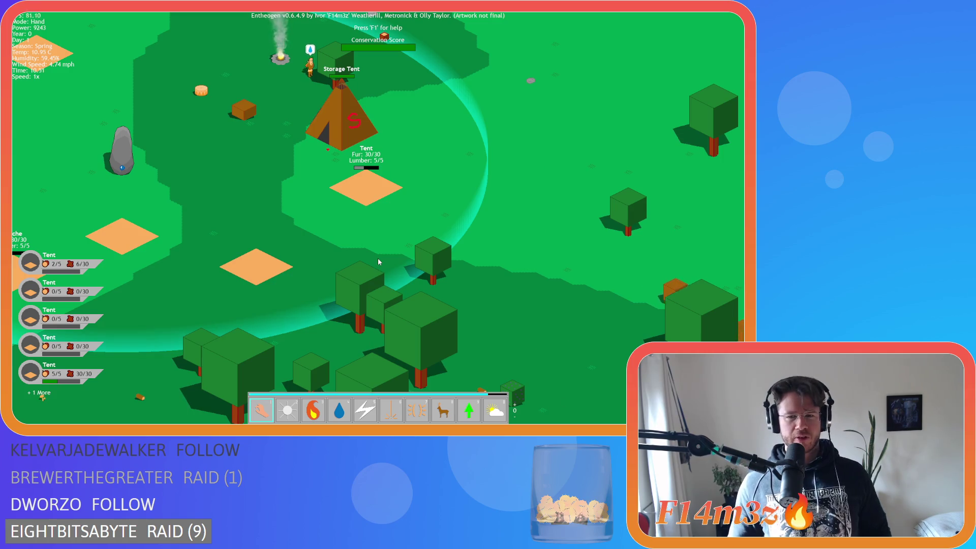
key(a)
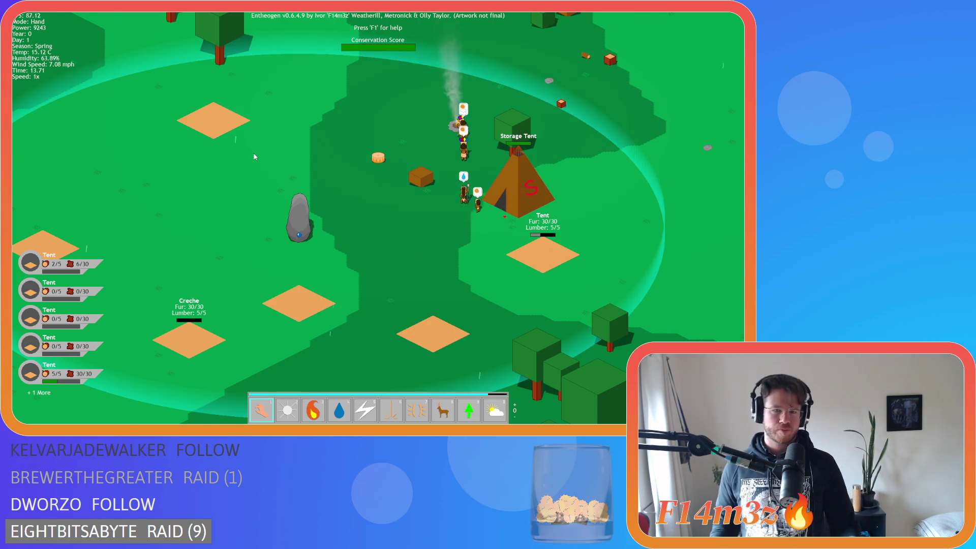
key(s)
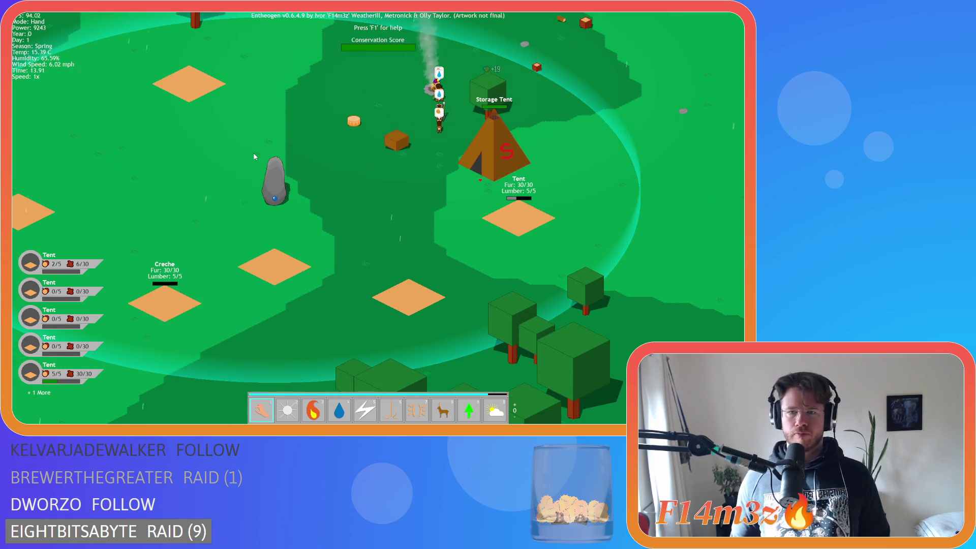
key(a)
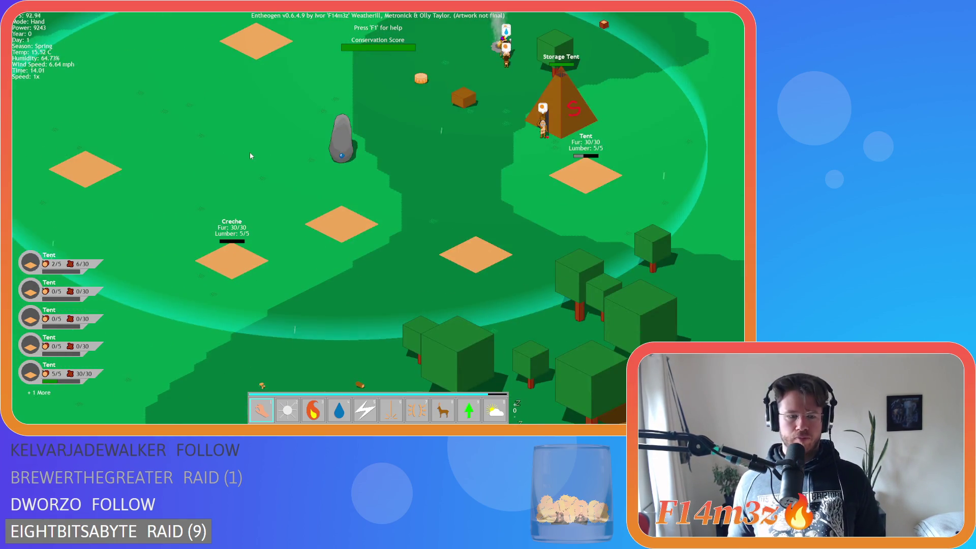
key(t)
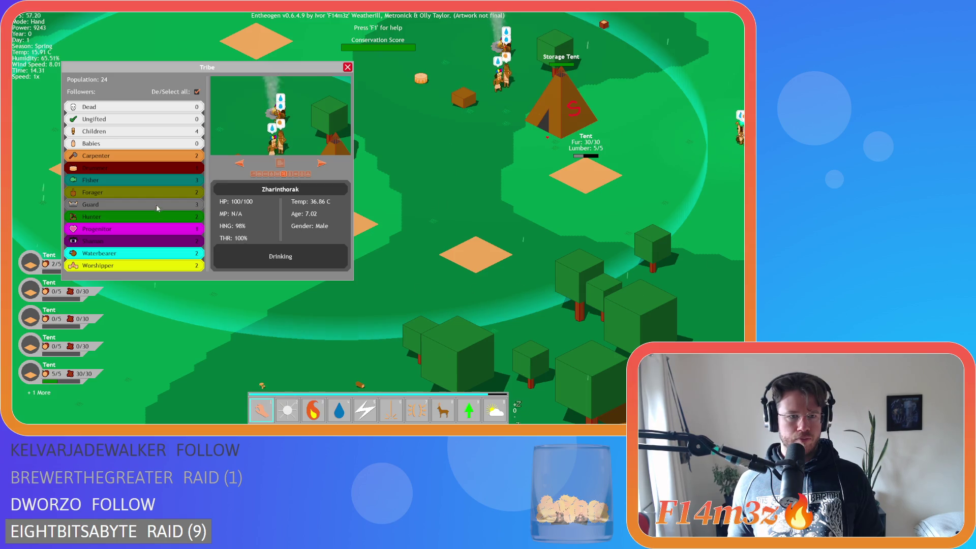
Filter the Tribe list to Fishers and carry Trekankelthar to a new spot near the tents
click(197, 92)
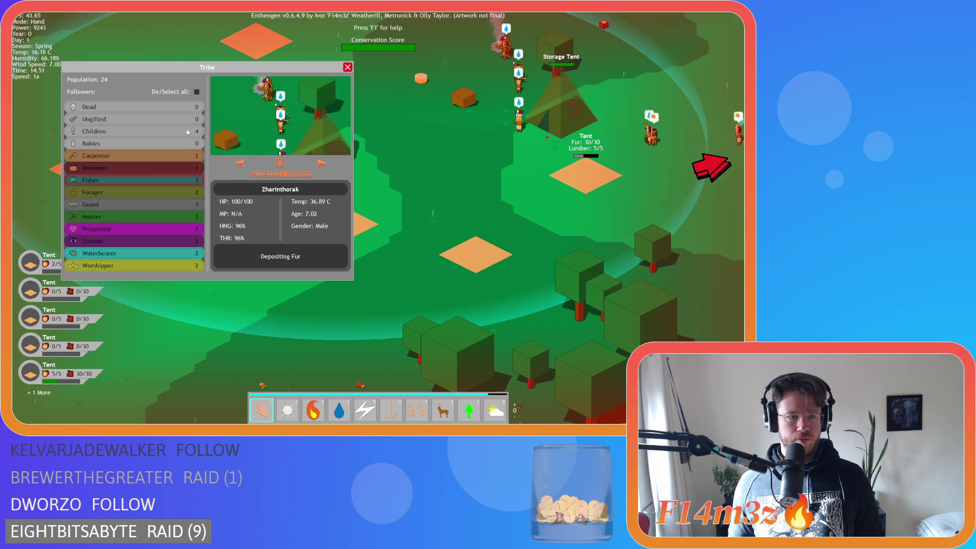
click(162, 180)
click(283, 164)
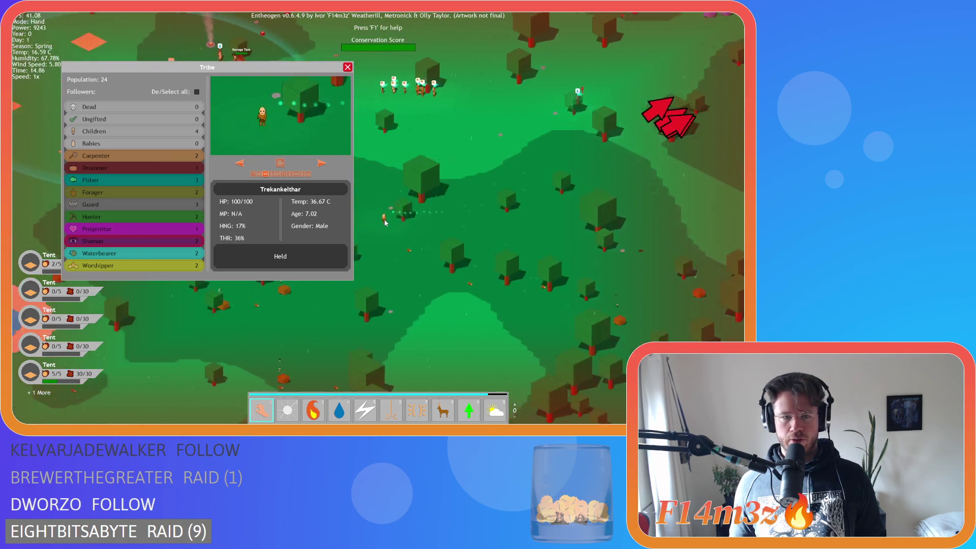
mouse_move(385, 222)
mouse_down()
mouse_move(503, 236)
mouse_move(475, 263)
mouse_up()
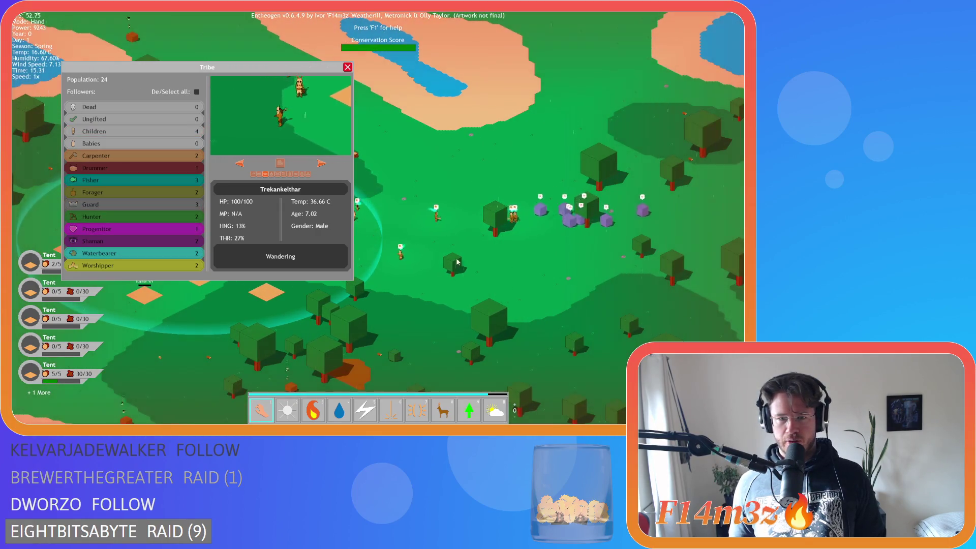
key(space)
scroll(419, 262, up, 5)
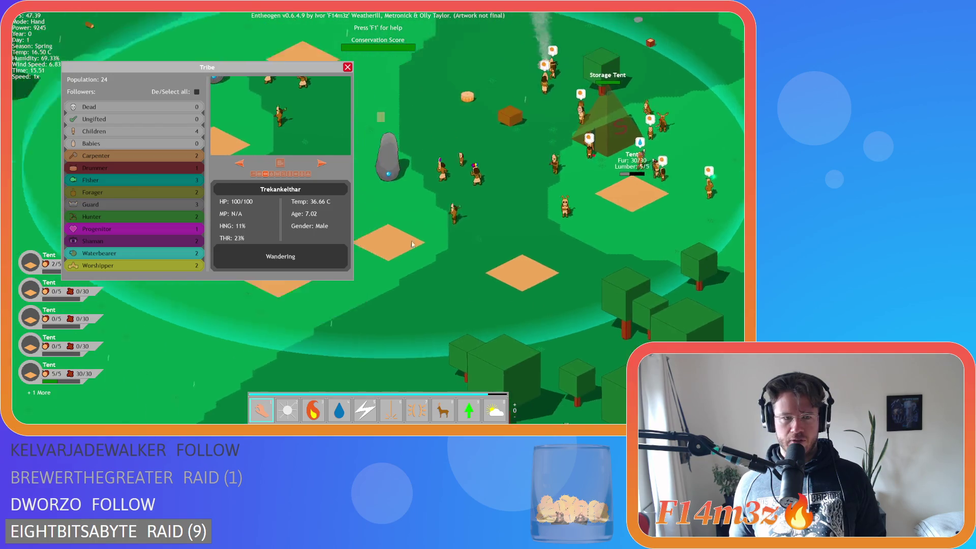
mouse_move(439, 300)
mouse_down()
mouse_move(464, 282)
mouse_move(398, 219)
mouse_up()
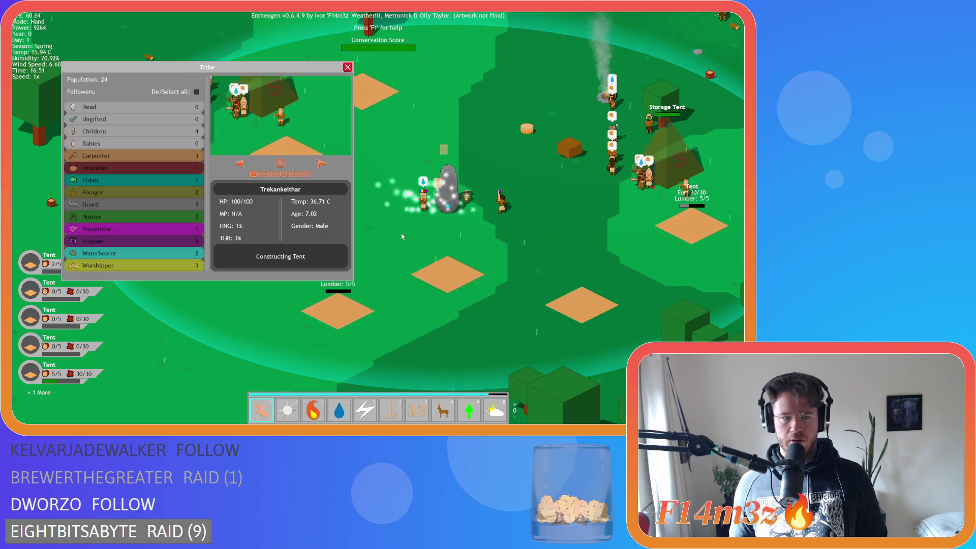
drag(419, 212, 399, 234)
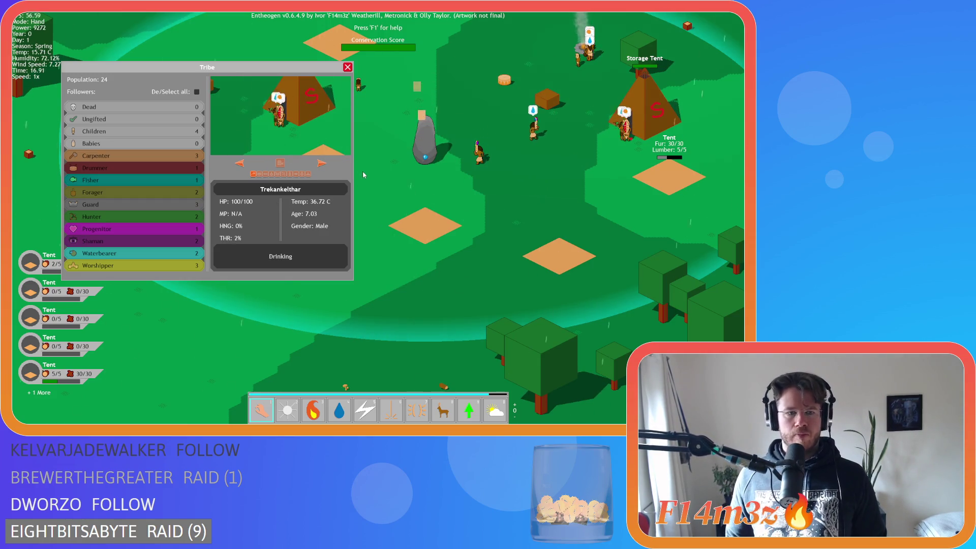
Pick up Renalzelad and drop him by the standing stone to worship
click(321, 163)
click(280, 162)
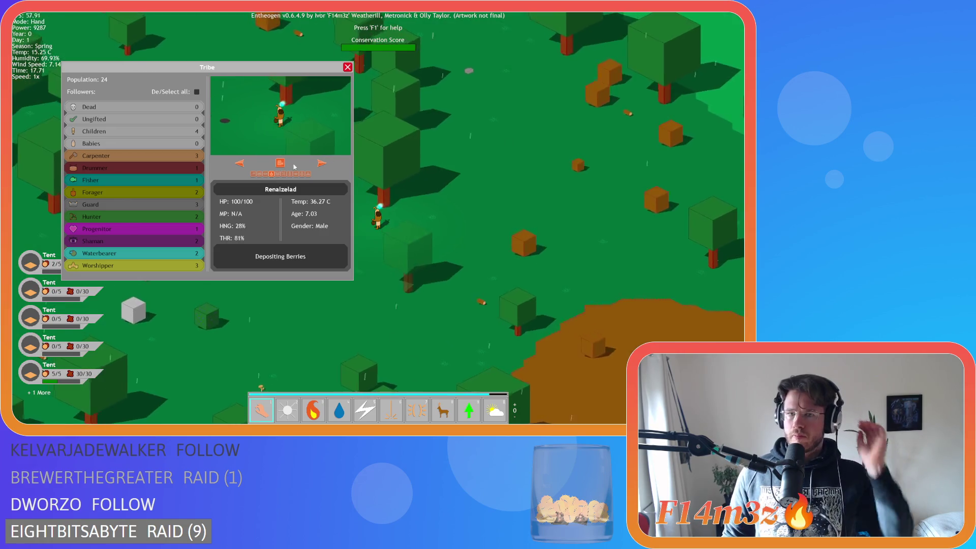
click(447, 236)
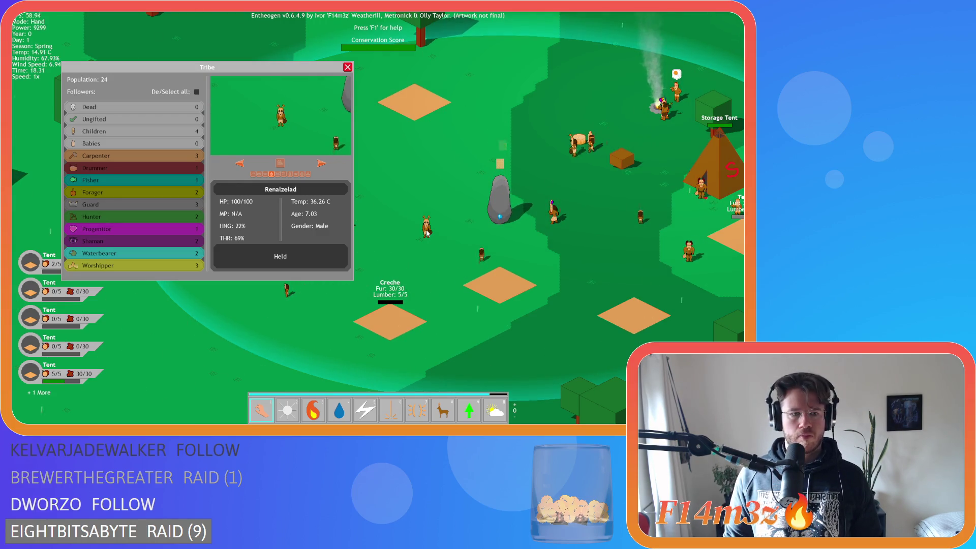
key(s)
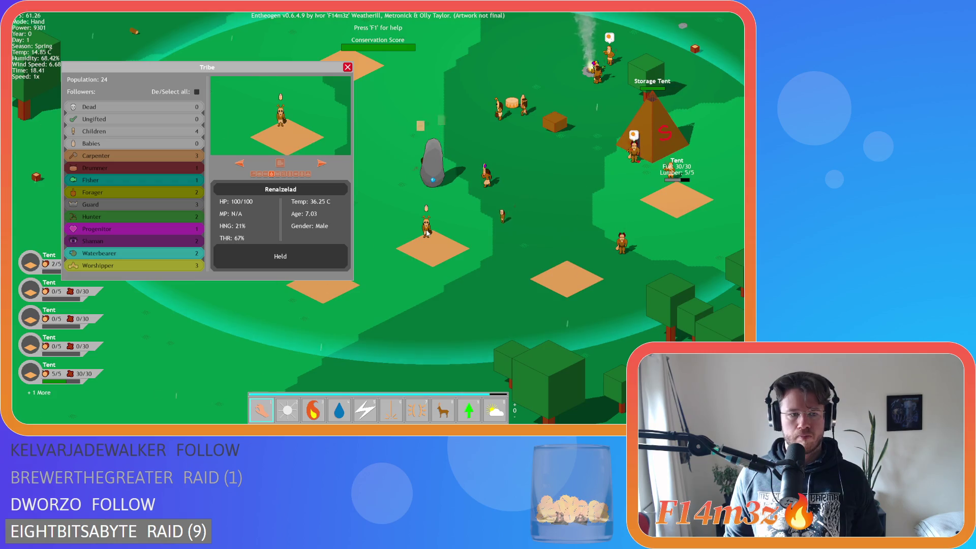
click(422, 180)
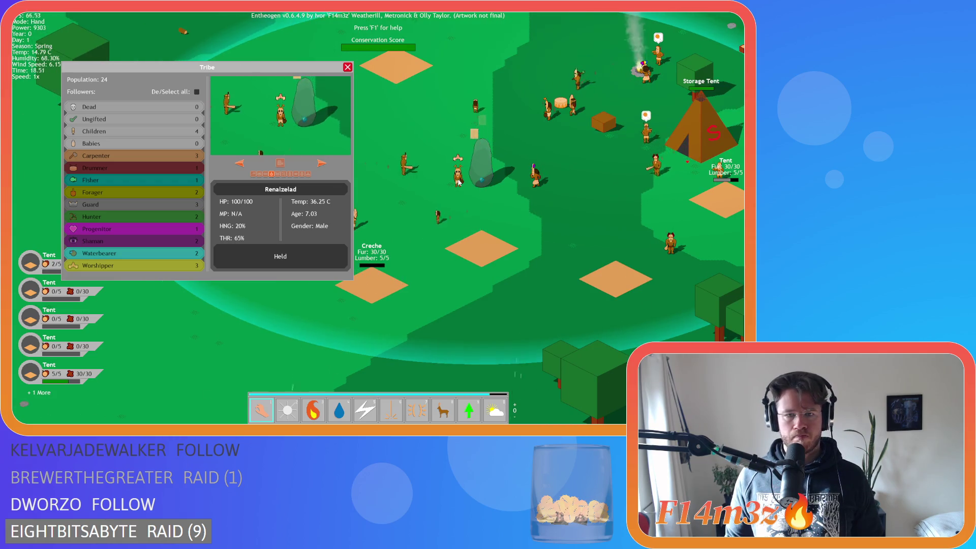
Relocate Tarameluna near the village, then pick up Rogarzhol
click(322, 164)
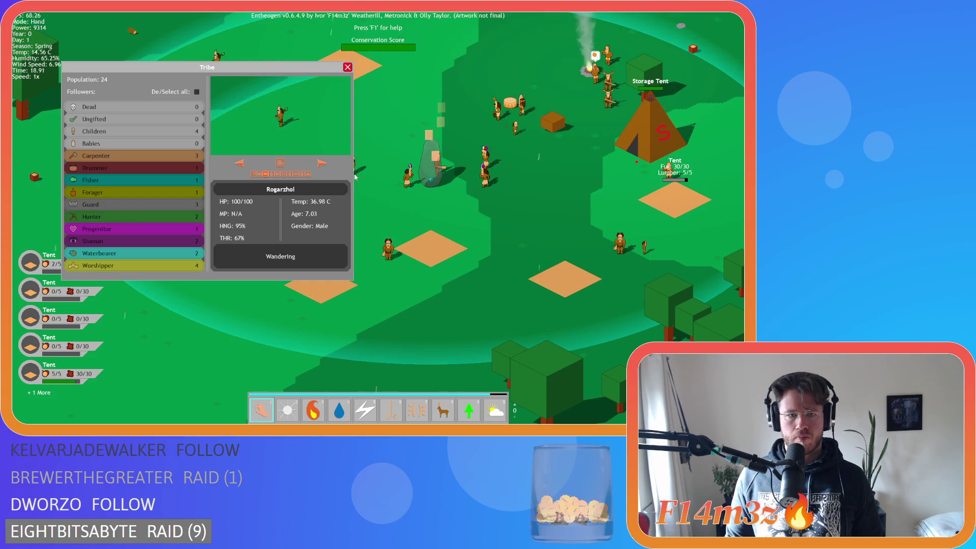
click(321, 164)
click(497, 110)
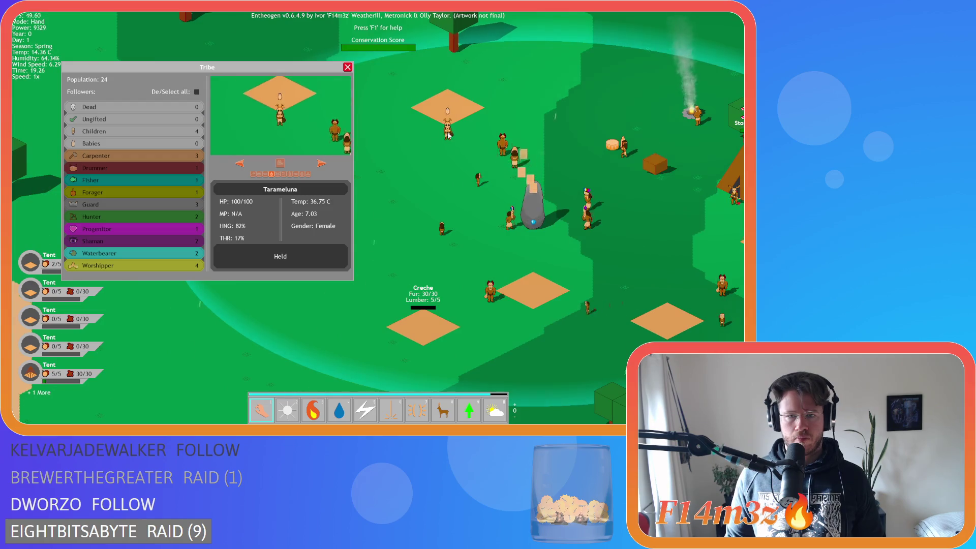
click(449, 135)
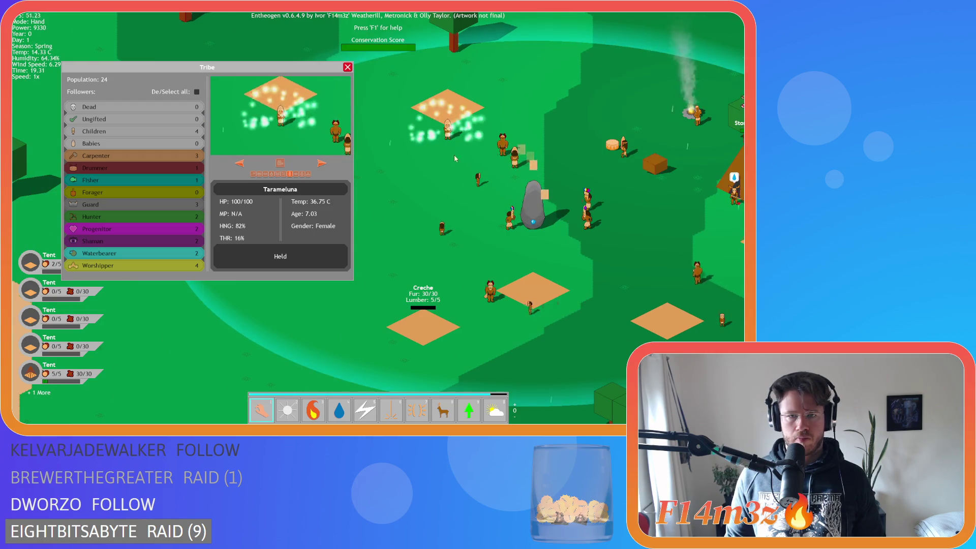
click(324, 164)
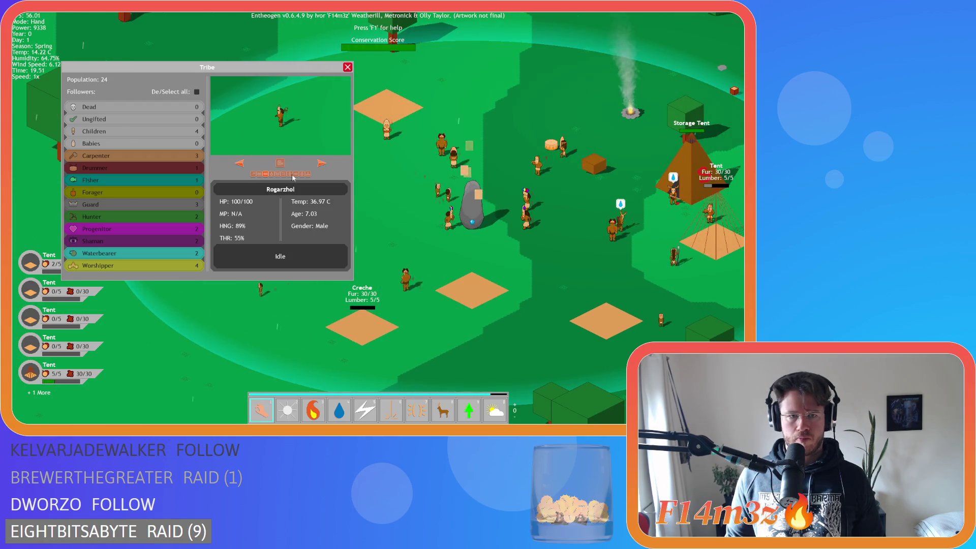
click(424, 94)
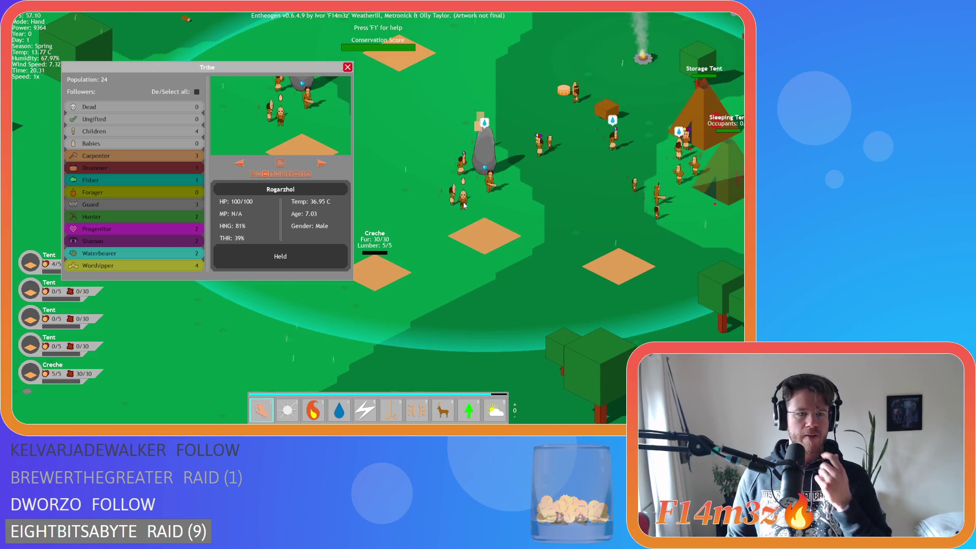
scroll(464, 205, down, 5)
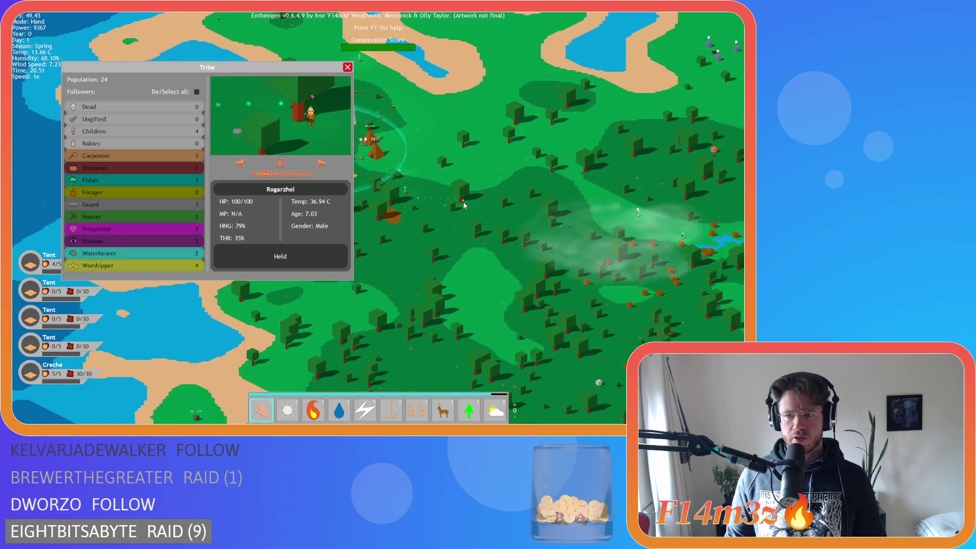
Drop Rogarzhol beside the river to fetch water and close the Tribe window
scroll(480, 206, up, 3)
scroll(480, 207, up, 5)
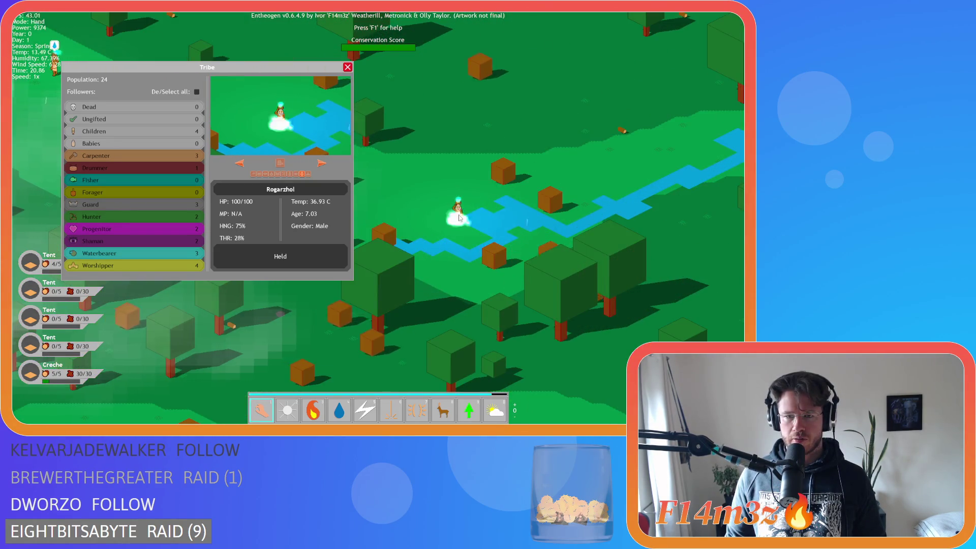
click(459, 218)
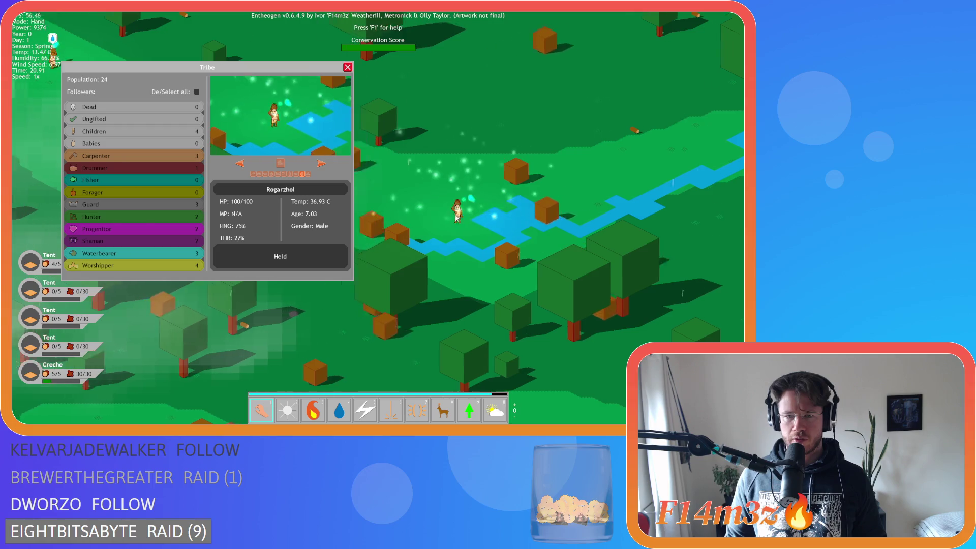
click(348, 67)
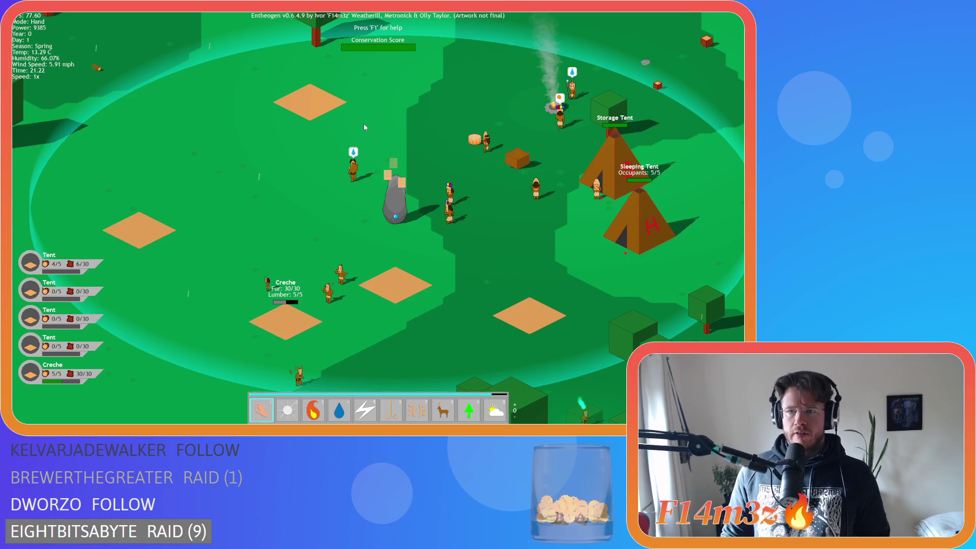
Quicksave with F5 and bring up the quit prompt with Escape
key(d)
key(F5)
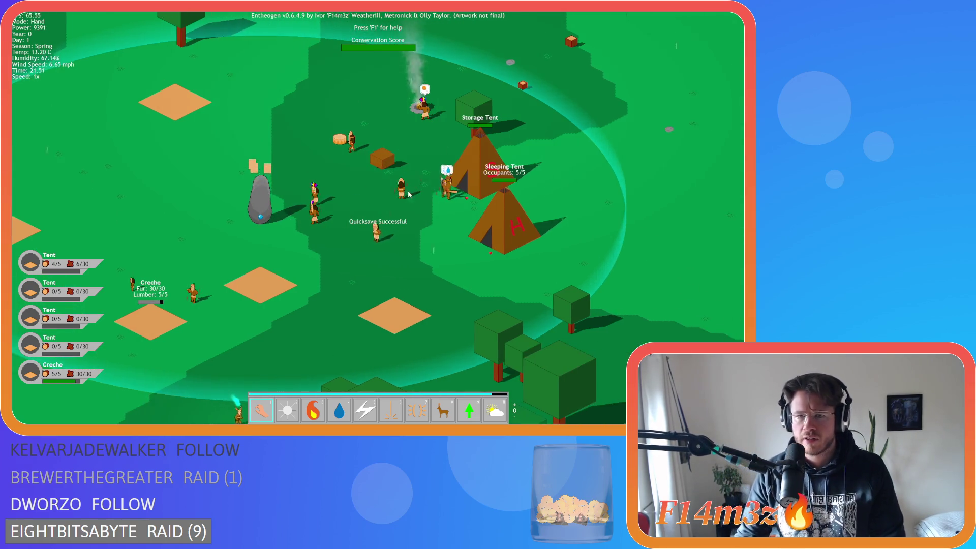
scroll(409, 194, up, 3)
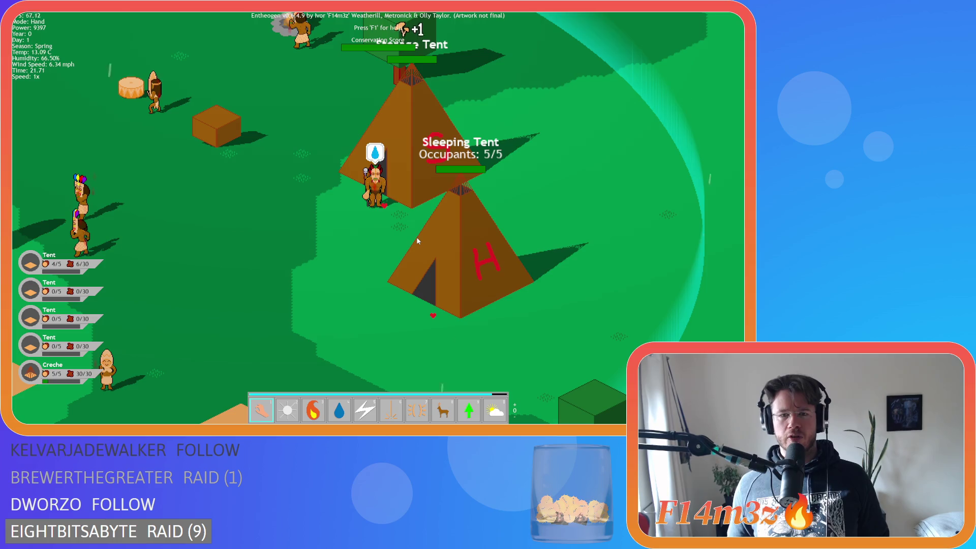
key(w)
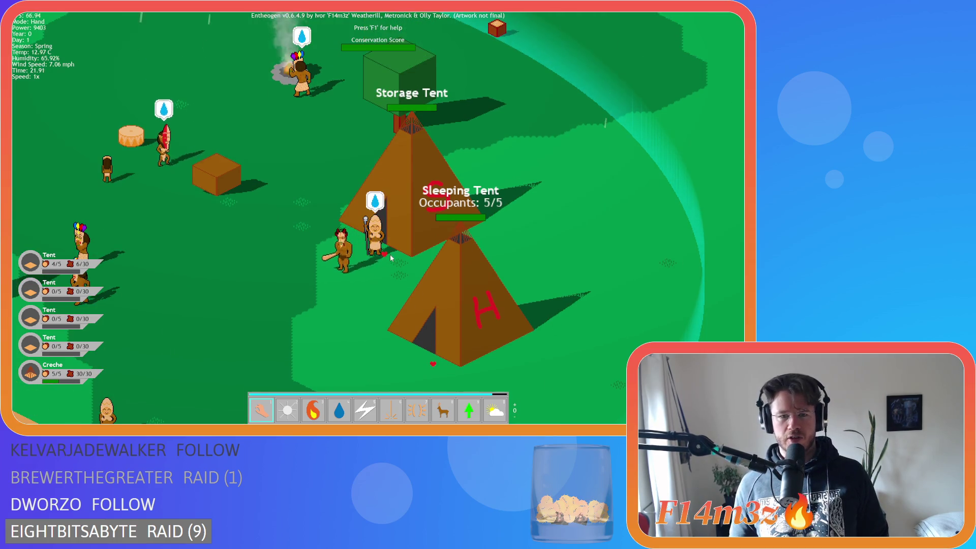
key(s)
key(Escape)
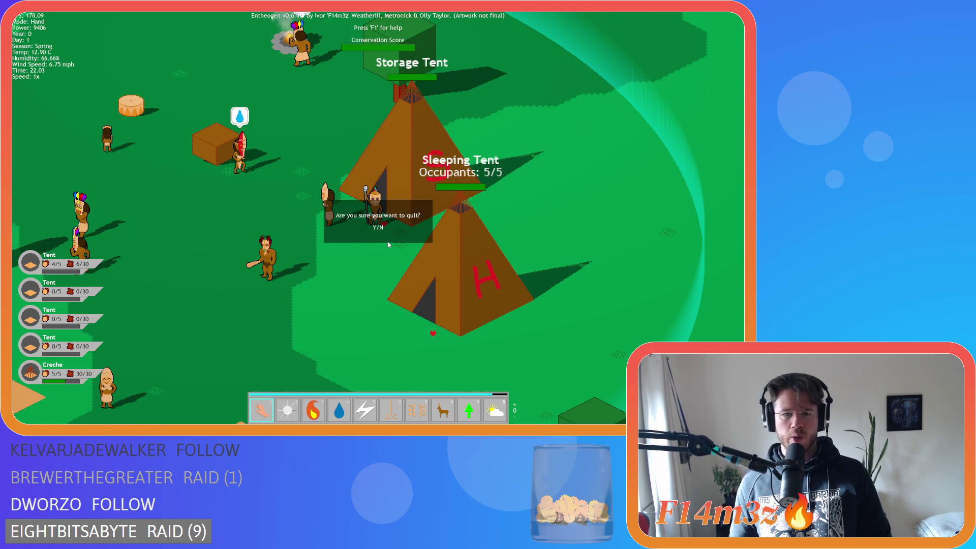
Confirm quitting the game and open ob_kresh's Draw End code
key(y)
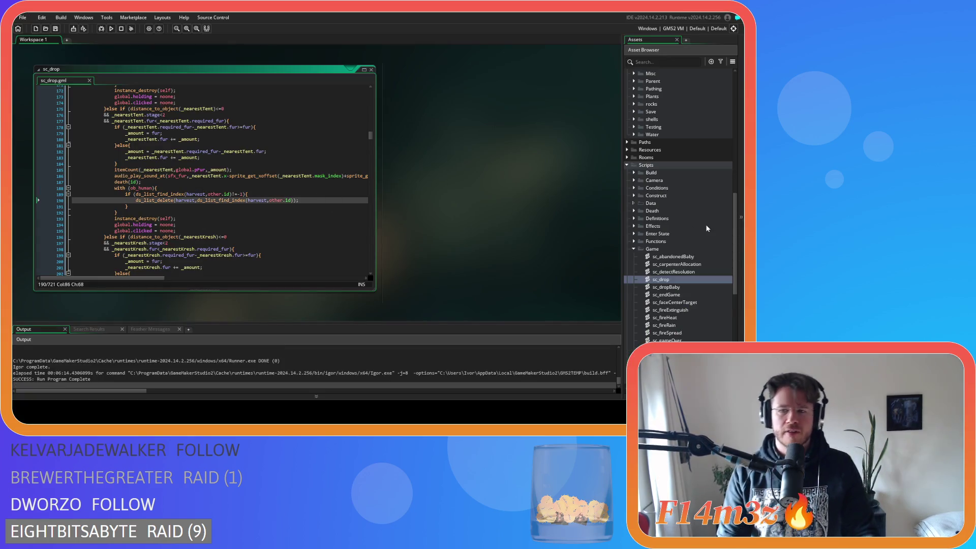
scroll(668, 231, up, 10)
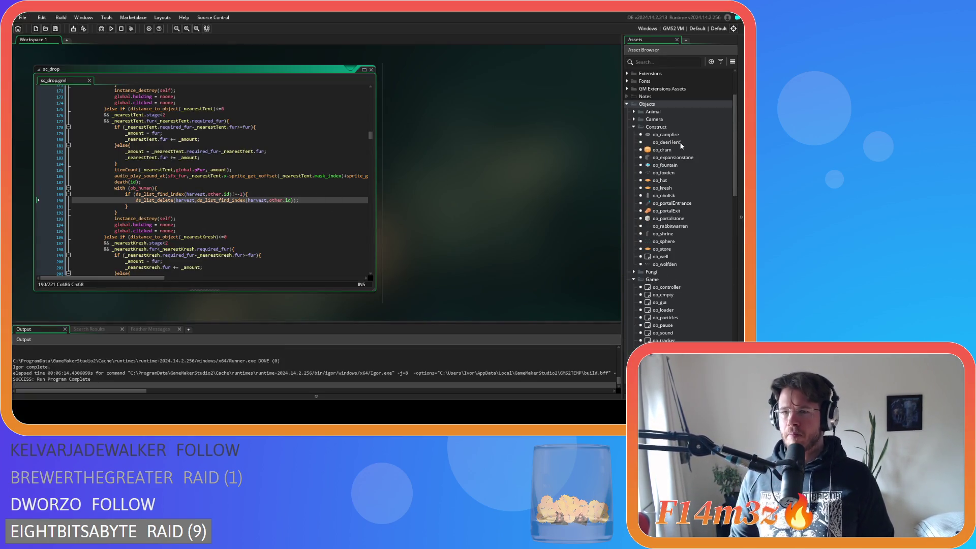
double_click(675, 180)
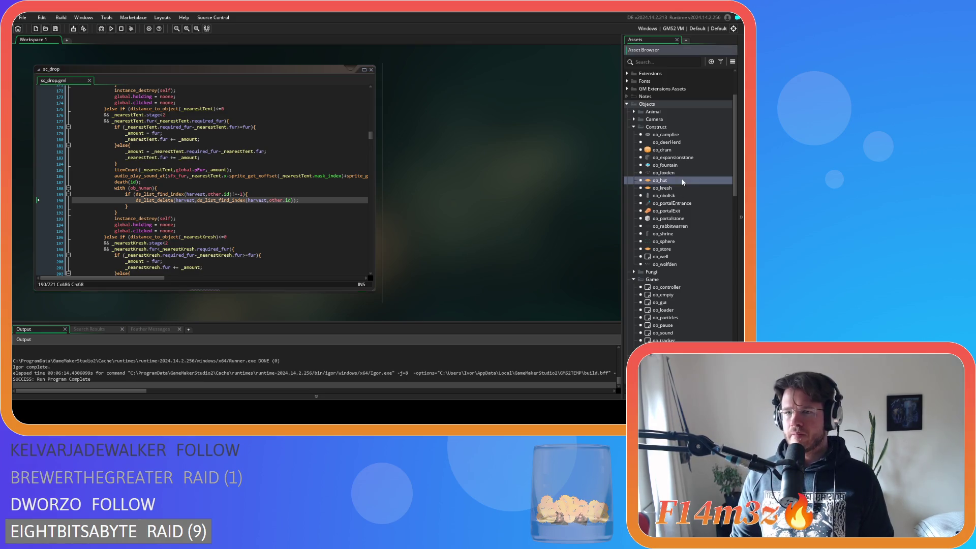
double_click(672, 189)
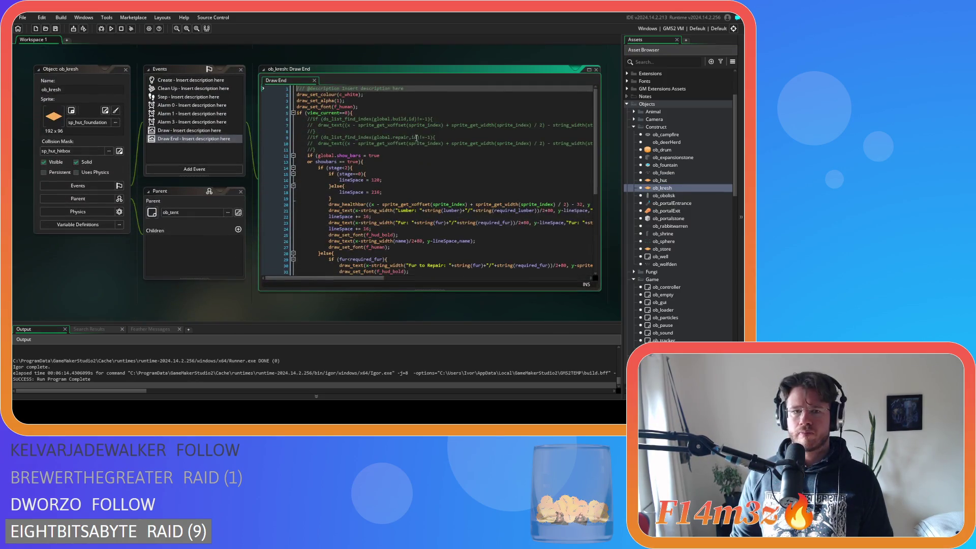
scroll(452, 190, down, 3)
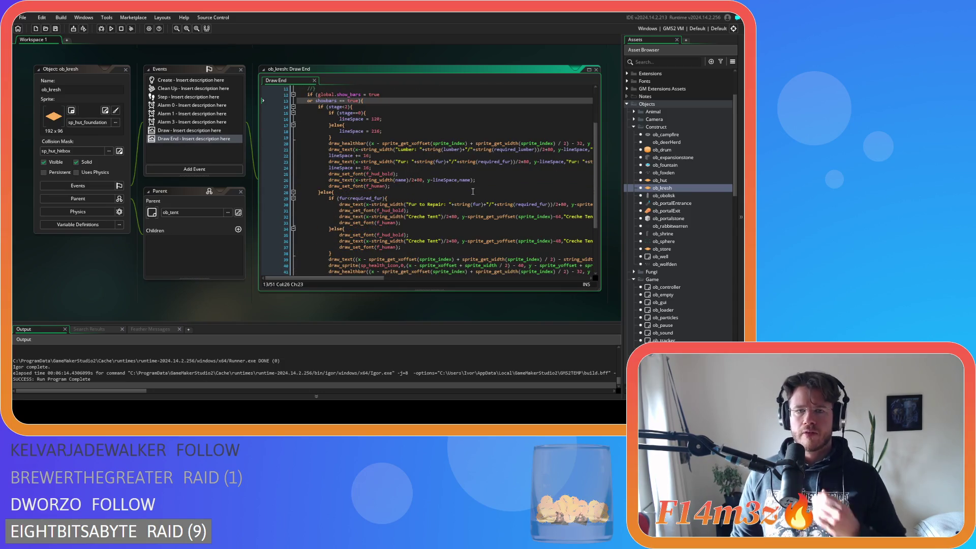
scroll(473, 191, down, 5)
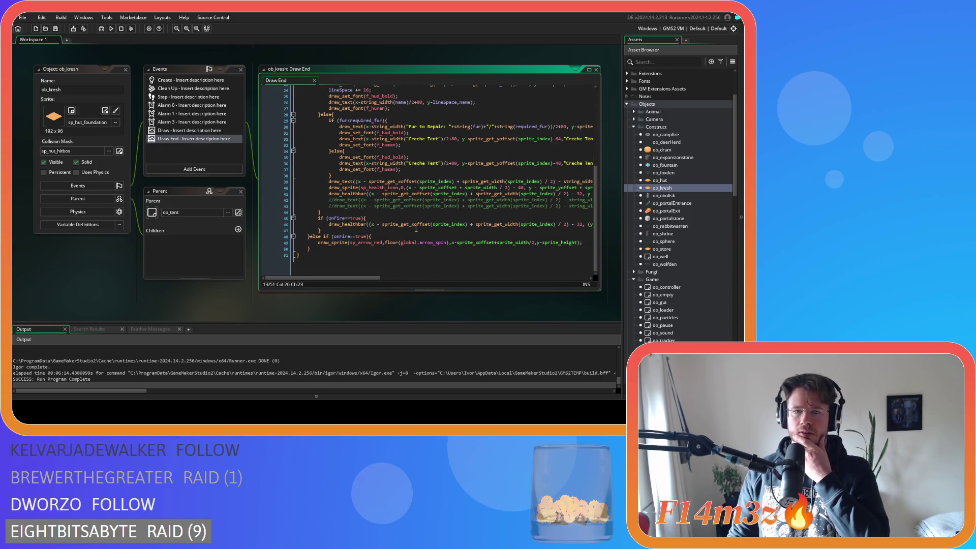
drag(344, 277, 368, 277)
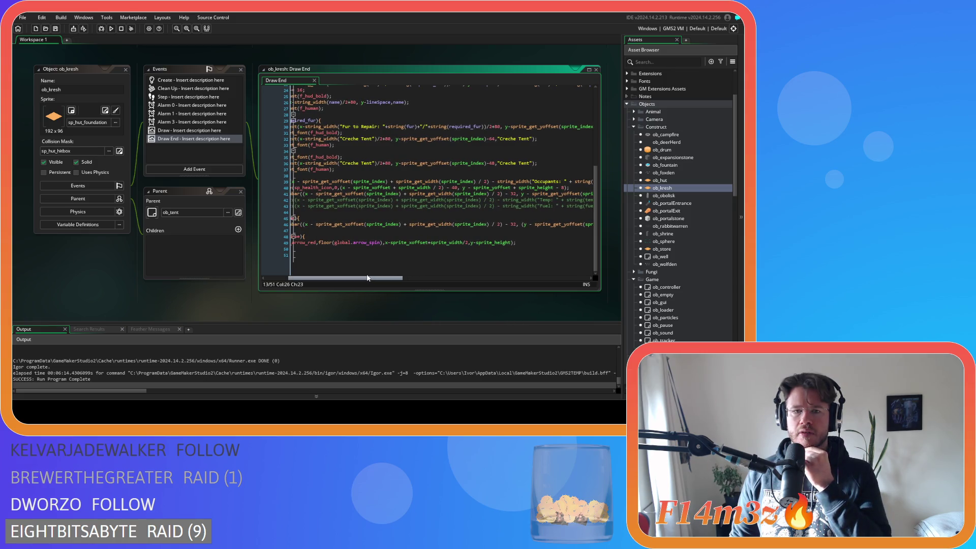
drag(368, 278, 360, 277)
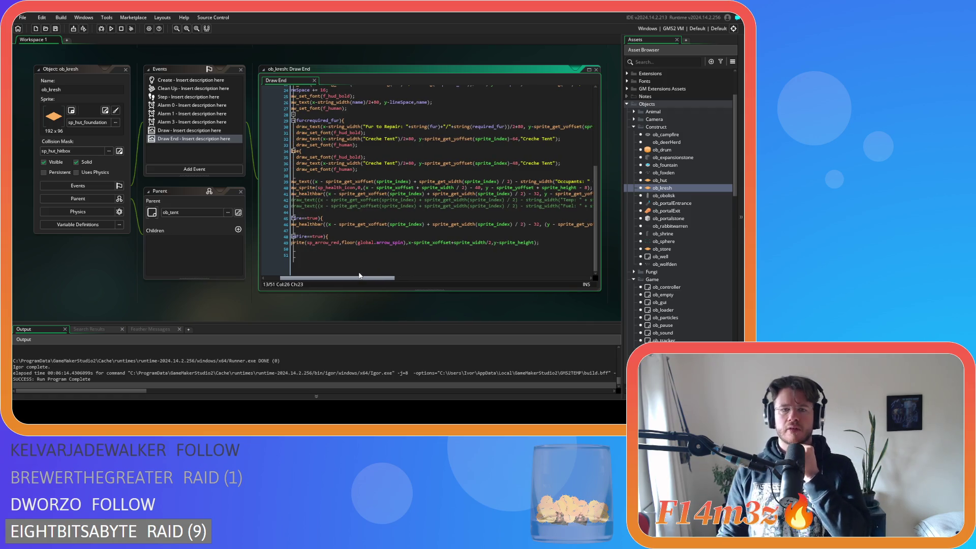
mouse_move(360, 276)
mouse_down()
mouse_move(408, 285)
mouse_move(347, 281)
mouse_move(356, 280)
mouse_up()
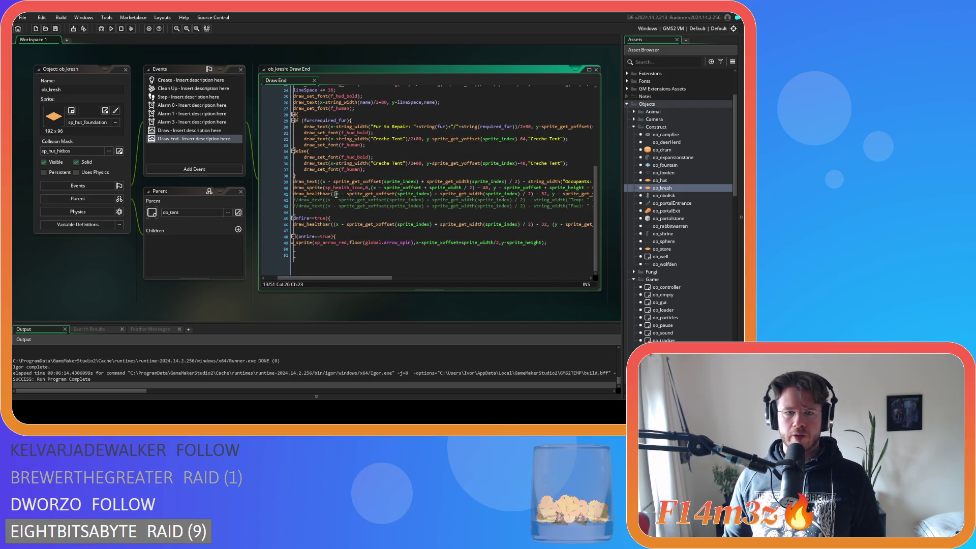
Select the sprite_get_xoffset/yoffset position expression from line 41's draw_healthbar call
click(335, 194)
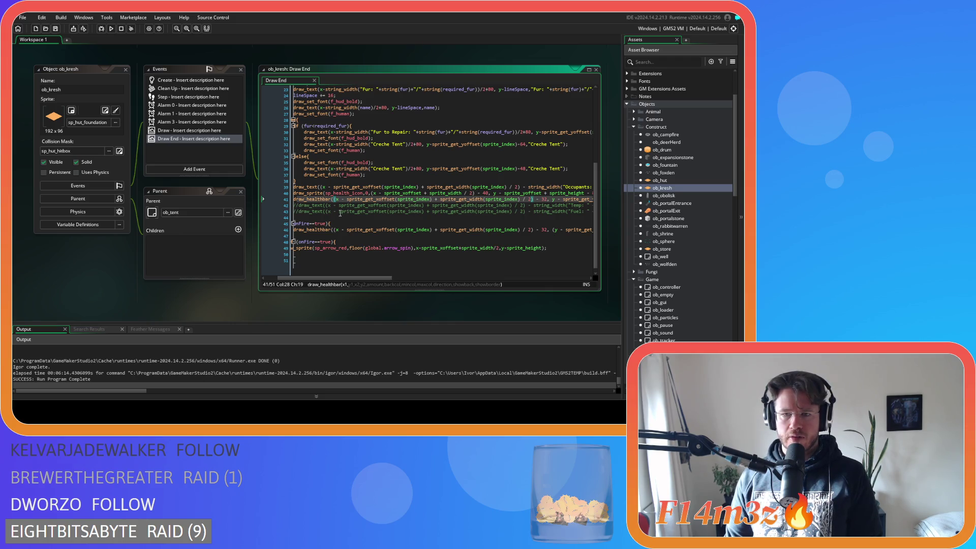
drag(334, 200, 394, 200)
drag(500, 202, 553, 200)
key(ctrl+shift+Right)
key(ctrl+shift+Right)
key(ctrl+shift+Right)
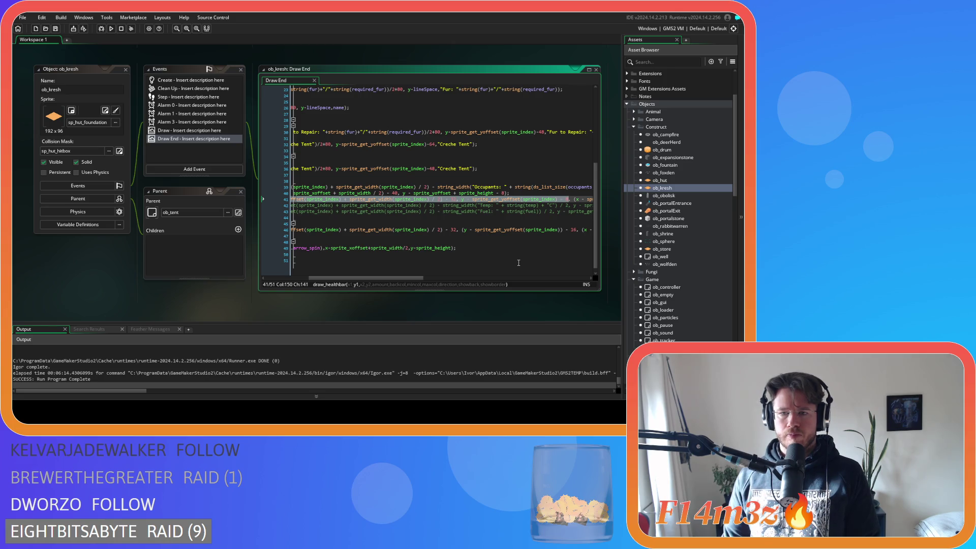
mouse_move(406, 279)
mouse_down()
mouse_move(470, 279)
mouse_move(384, 275)
mouse_up()
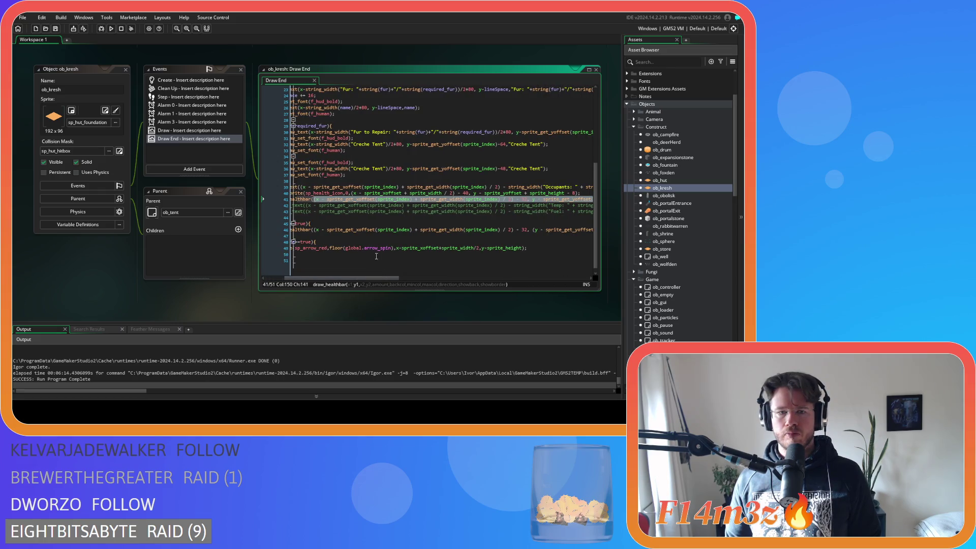
Paste that offset expression over line 40's draw_sprite x/y arguments
drag(352, 192, 375, 192)
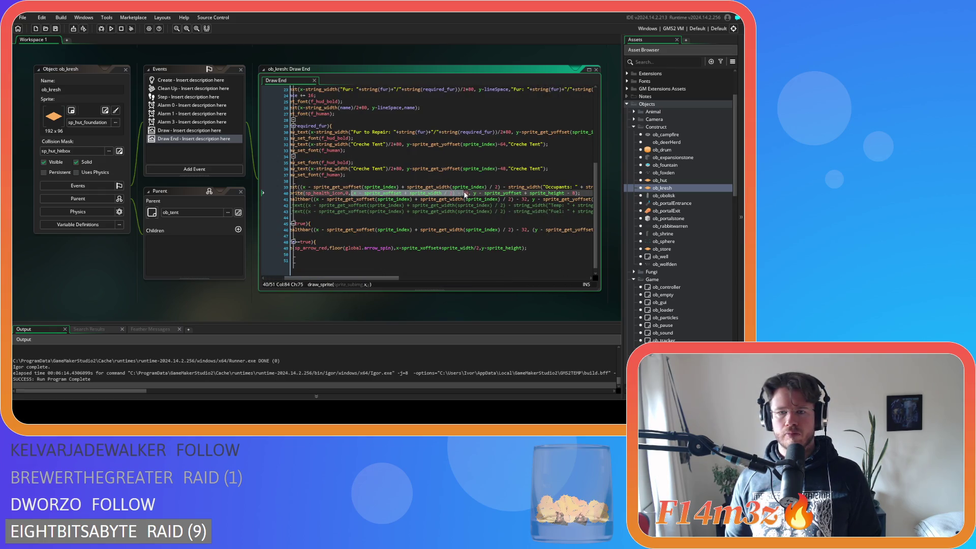
drag(552, 198, 569, 200)
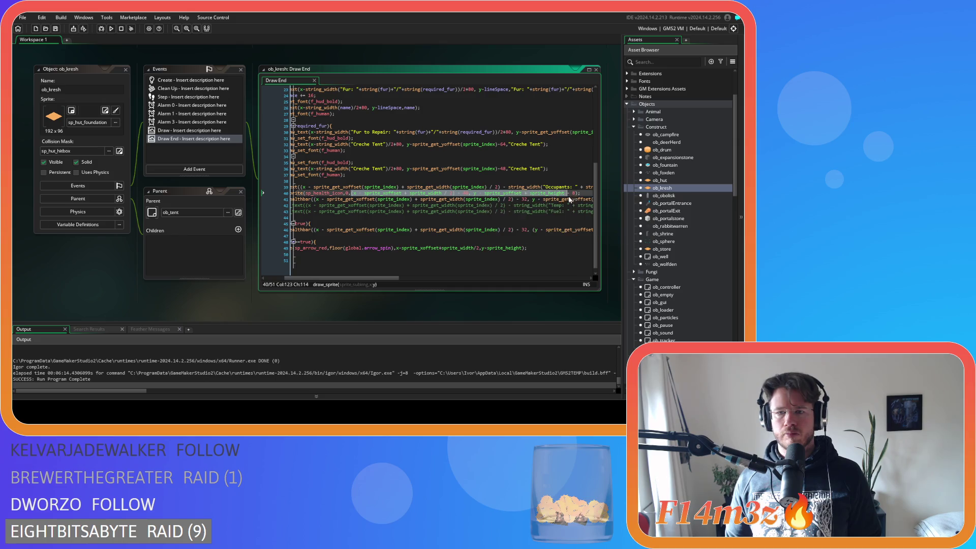
key(ctrl+v)
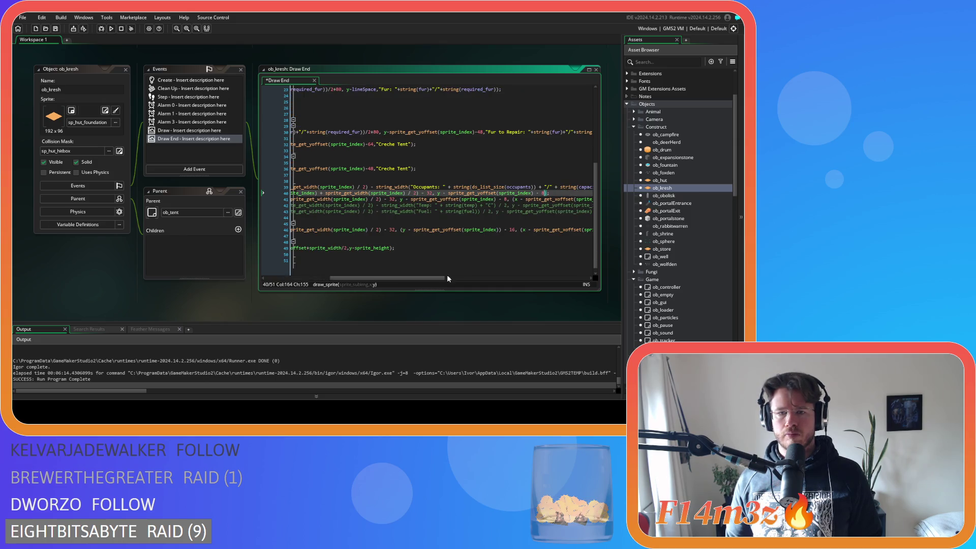
drag(435, 279, 403, 279)
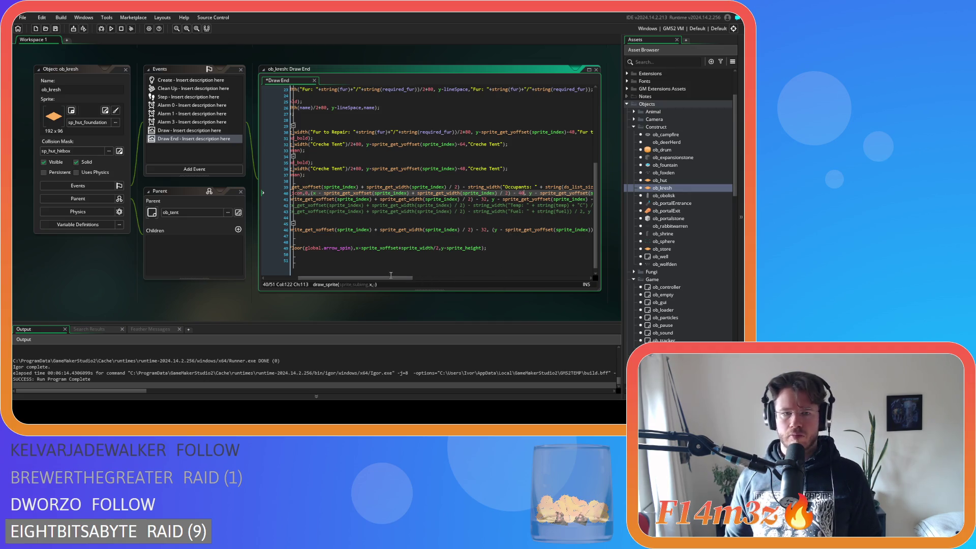
drag(388, 279, 469, 266)
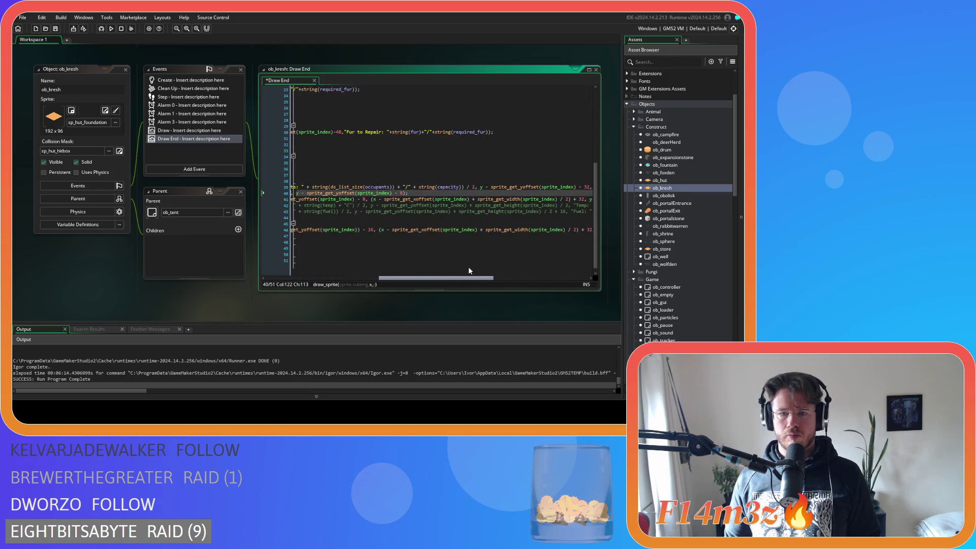
mouse_move(432, 195)
mouse_down()
mouse_move(298, 195)
mouse_move(327, 196)
mouse_up()
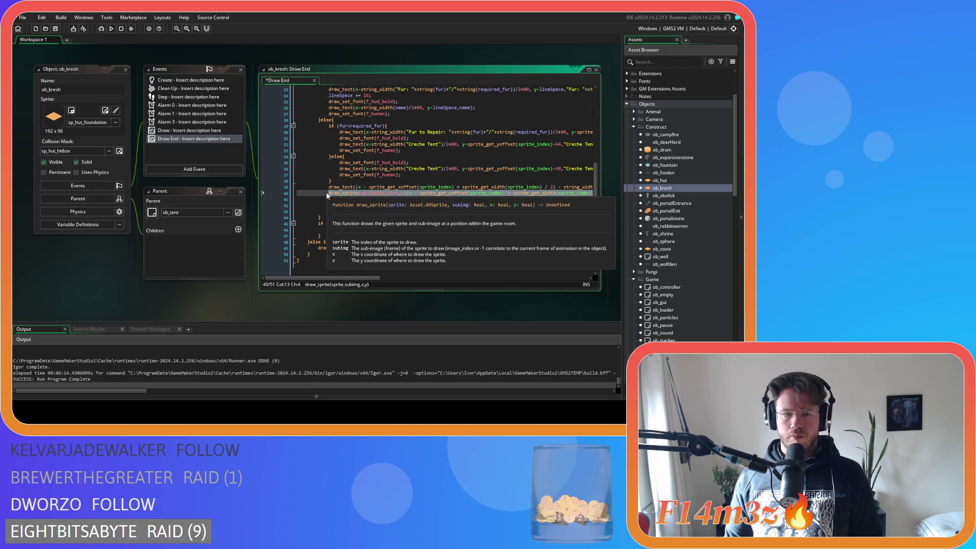
double_click(660, 180)
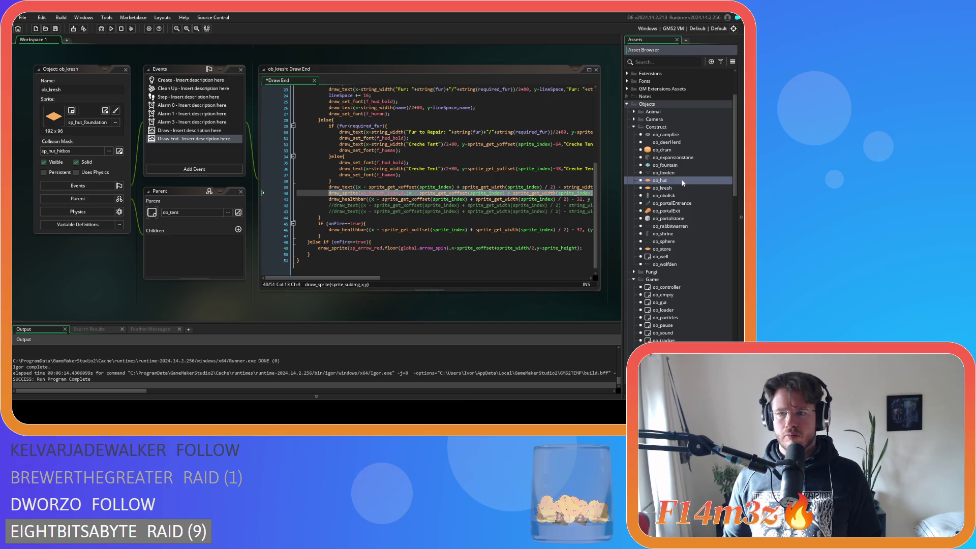
Paste the offset-based position over ob_hut's Draw End health-icon line
scroll(413, 222, down, 5)
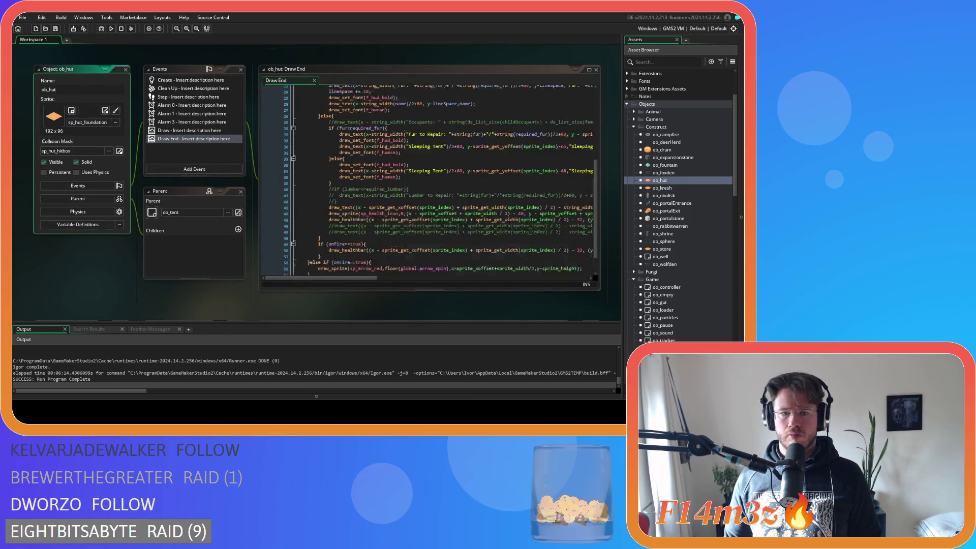
drag(329, 193, 548, 193)
key(ctrl+v)
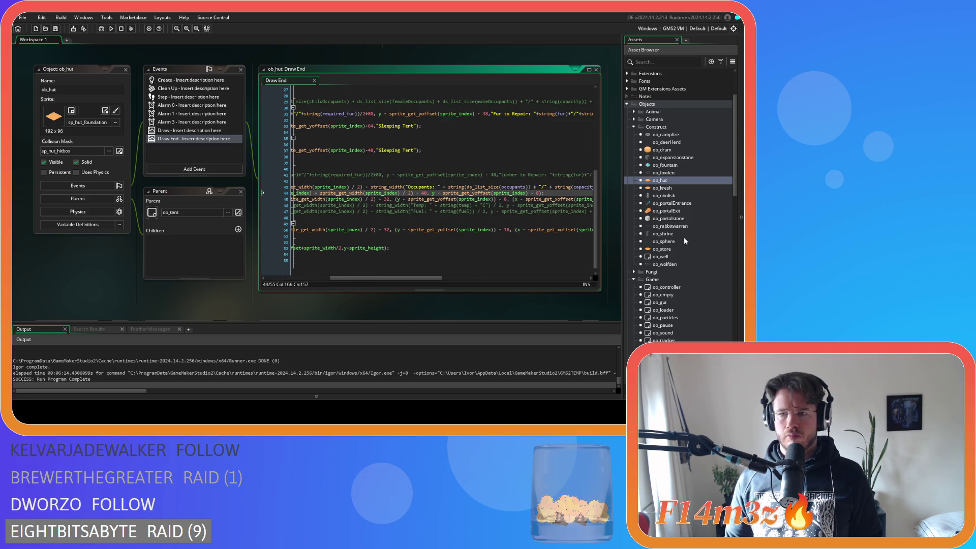
Apply the same paste to ob_store's icon line, save, and run the build with F5
double_click(675, 249)
scroll(380, 224, down, 8)
scroll(380, 224, down, 6)
drag(329, 202, 608, 207)
key(ctrl+v)
key(ctrl+s)
drag(403, 278, 335, 278)
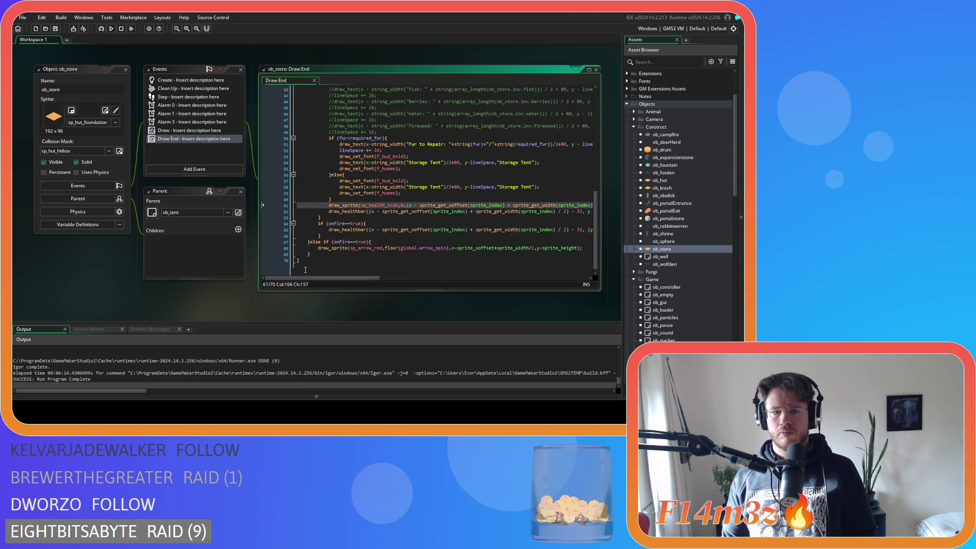
key(F5)
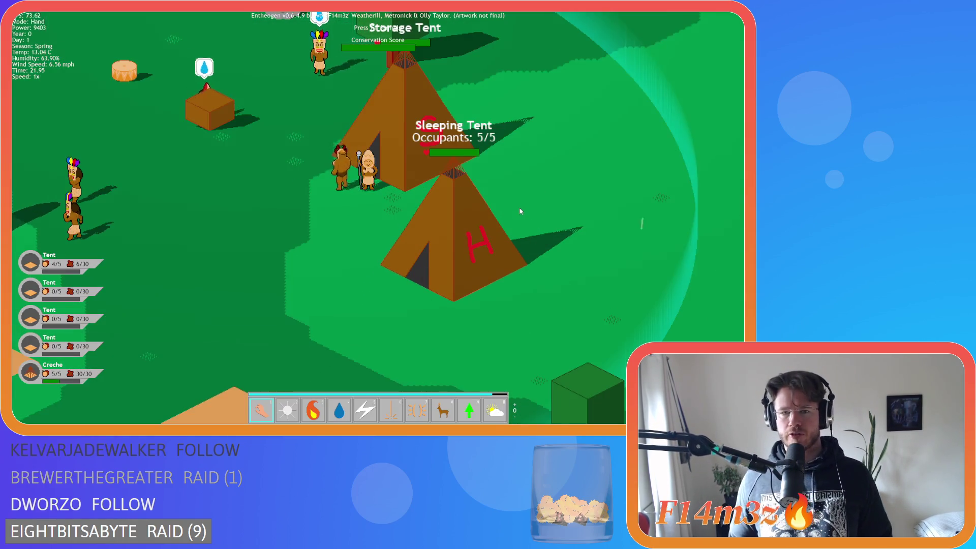
Pan over the camp, quicksave with F5, and check the storage and tribe inventory
scroll(519, 206, down, 3)
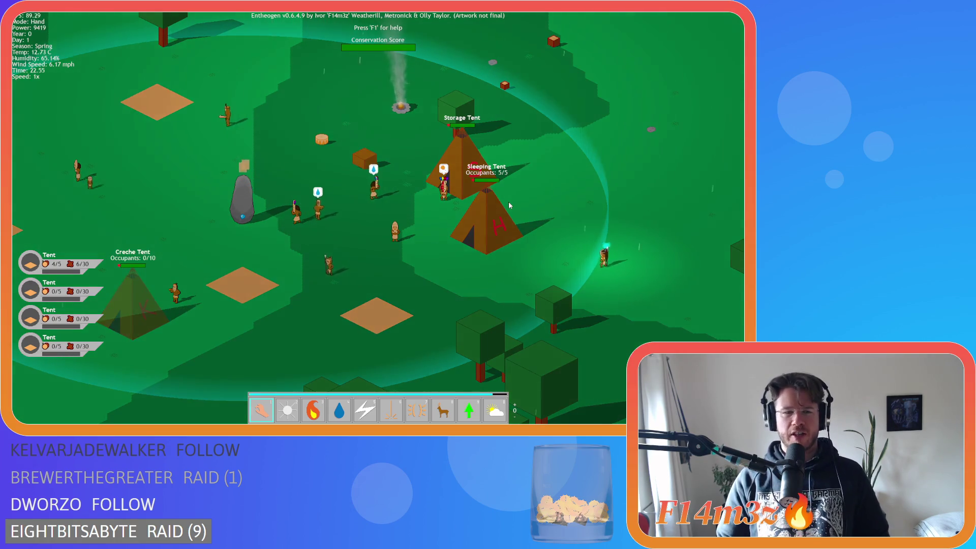
key(a)
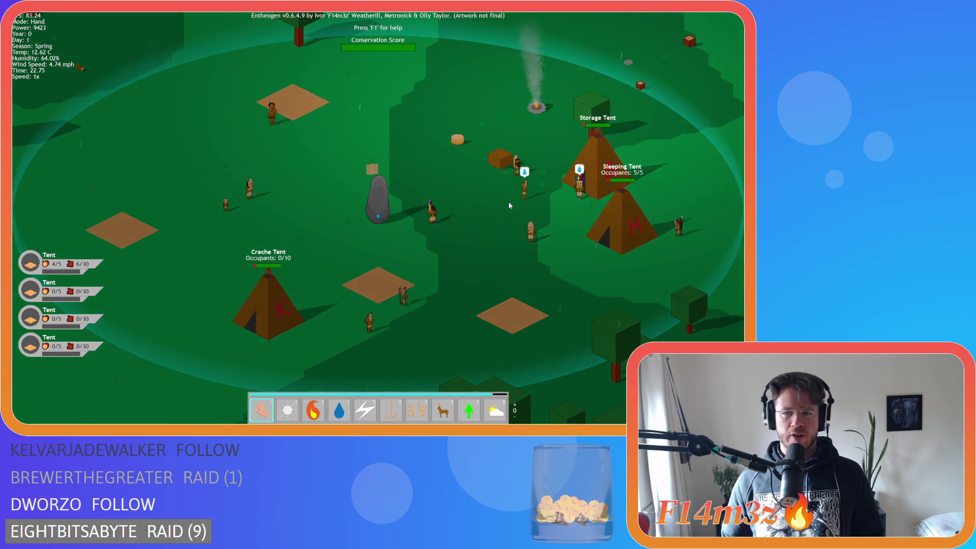
key(F5)
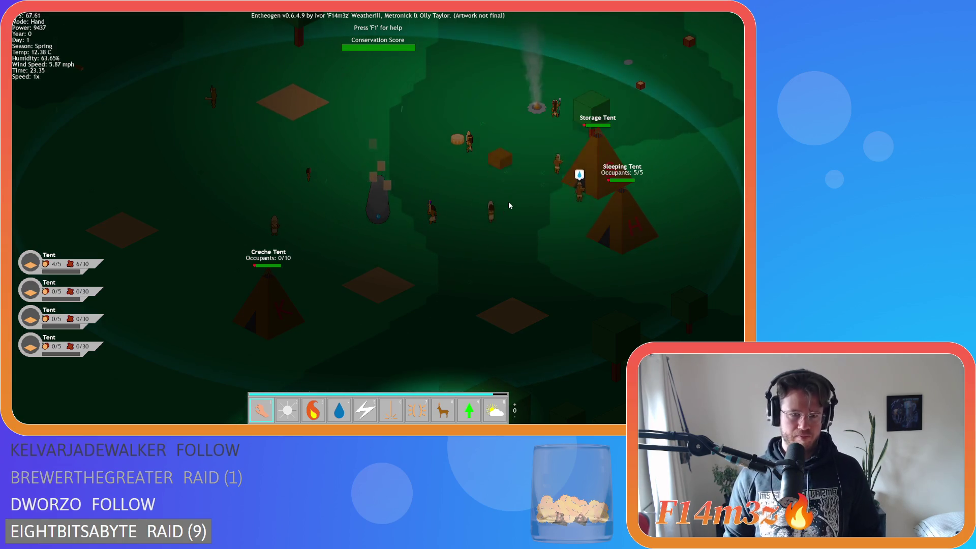
scroll(540, 207, up, 2)
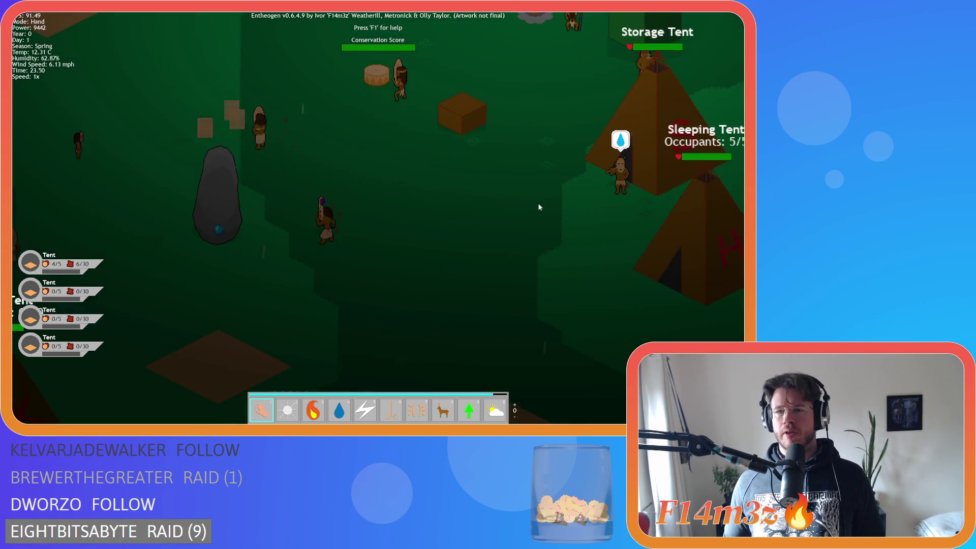
scroll(540, 207, down, 2)
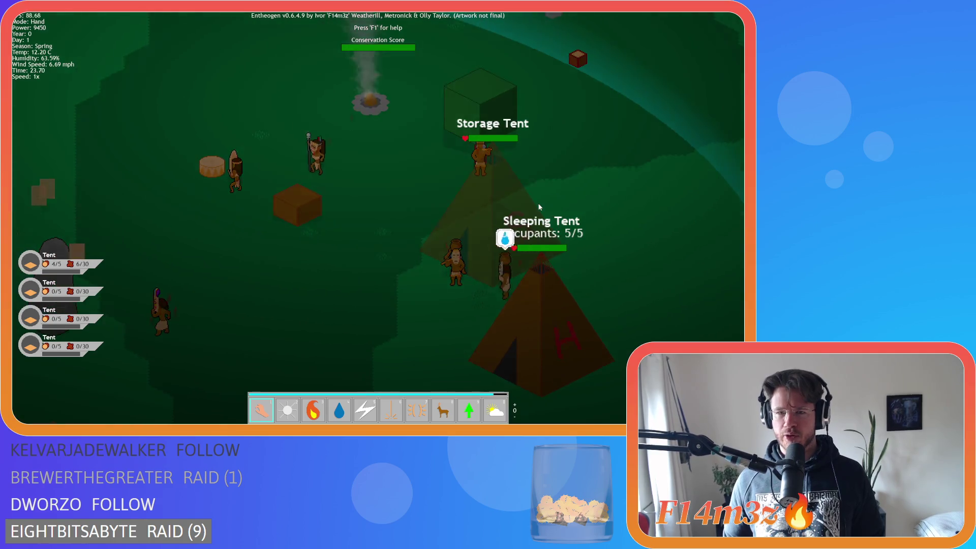
scroll(540, 207, down, 2)
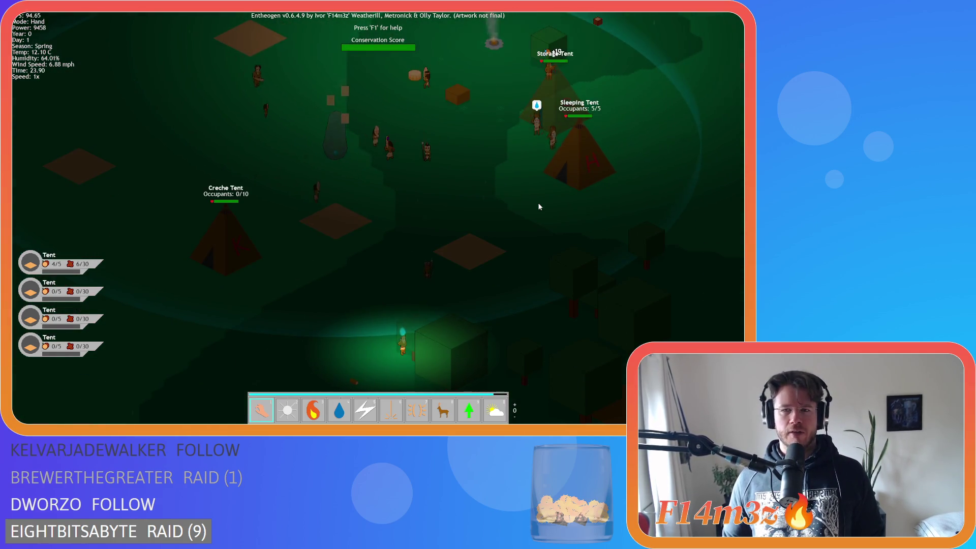
key(s)
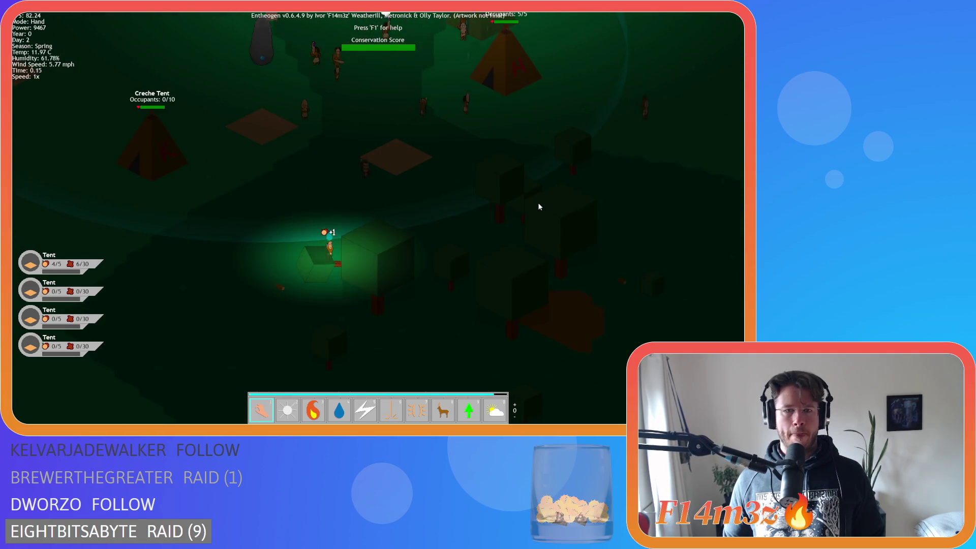
key(w)
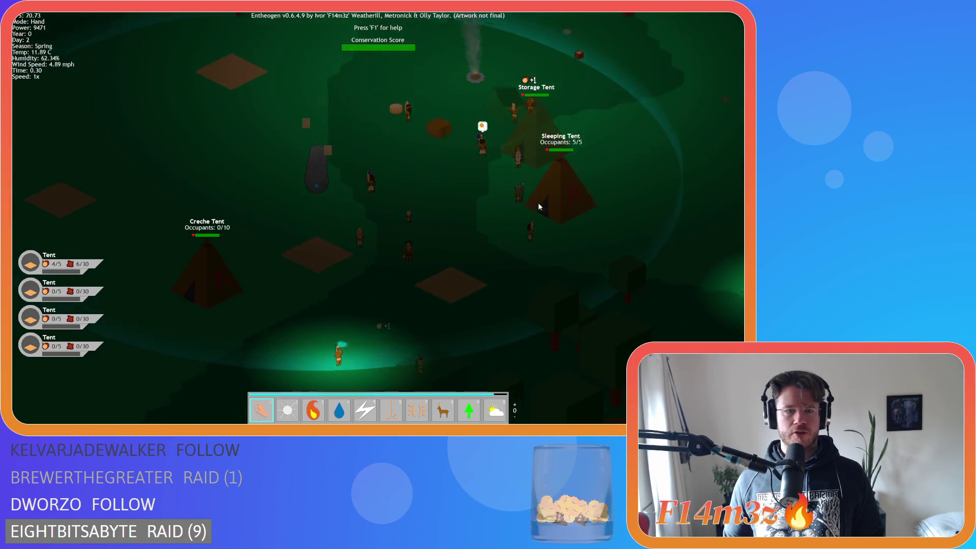
key(w)
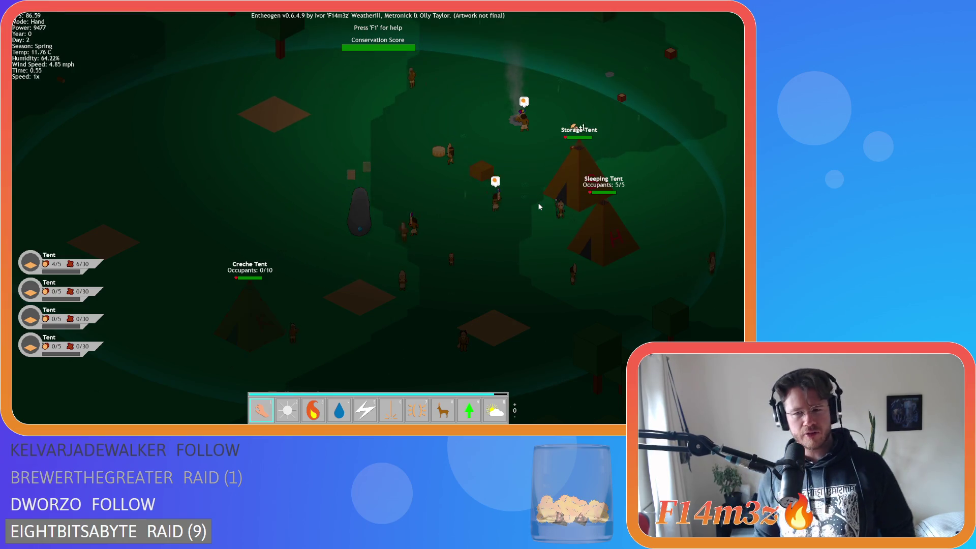
key(i)
key(i)
key(i)
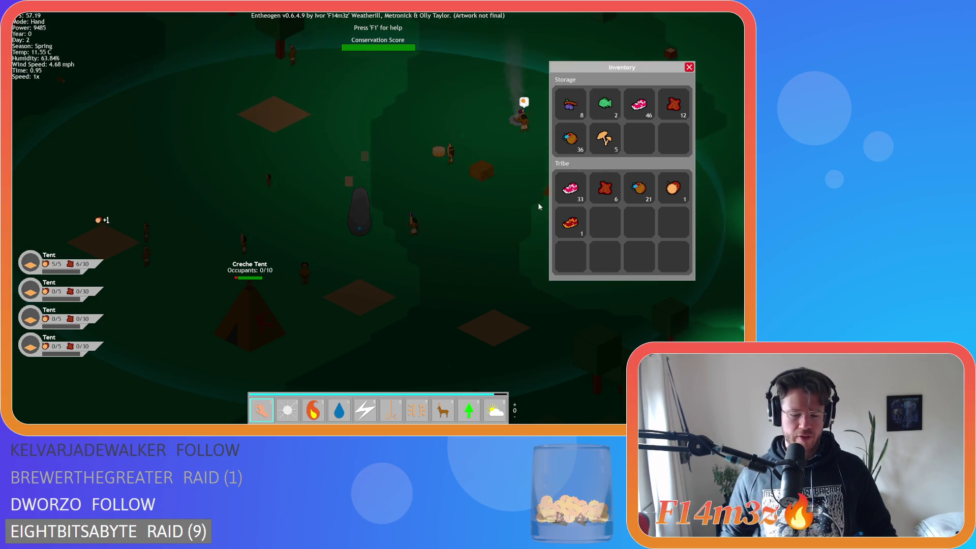
key(i)
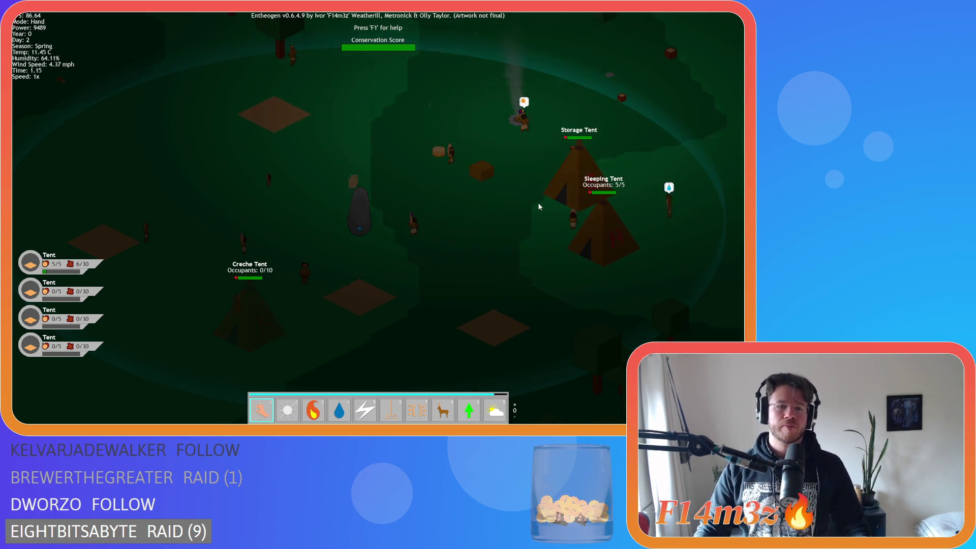
Pan across the Storage, Sleeping and Creche Tents, then bring up the quit prompt with Escape
key(s)
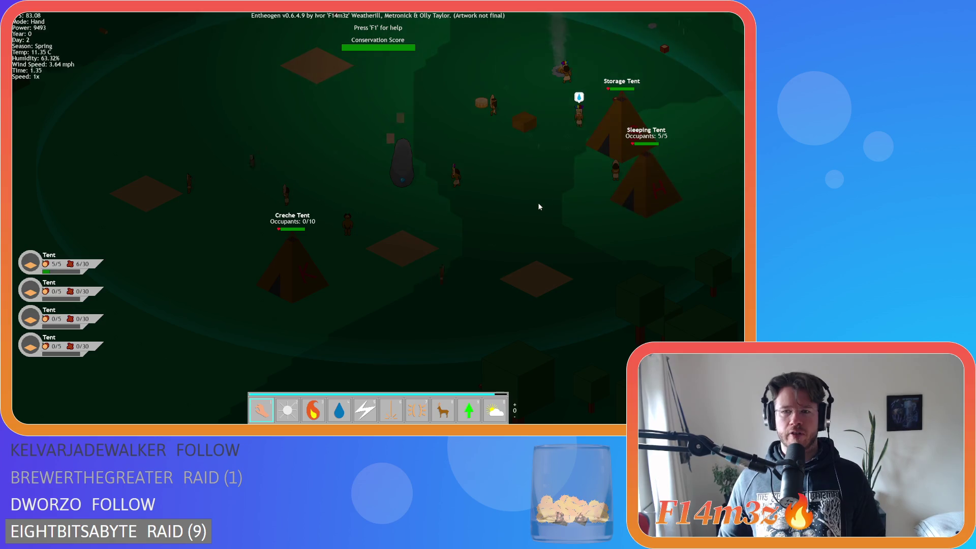
key(s)
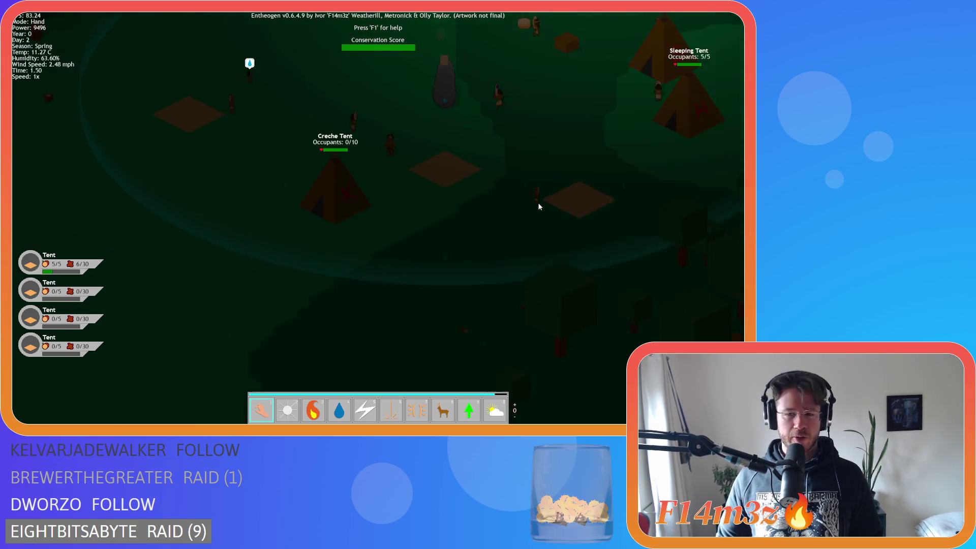
key(w)
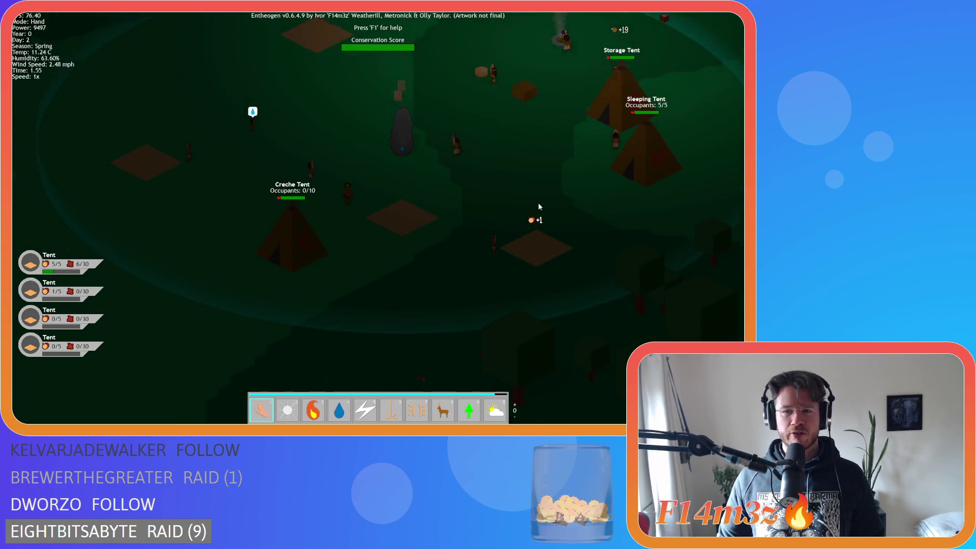
key(d)
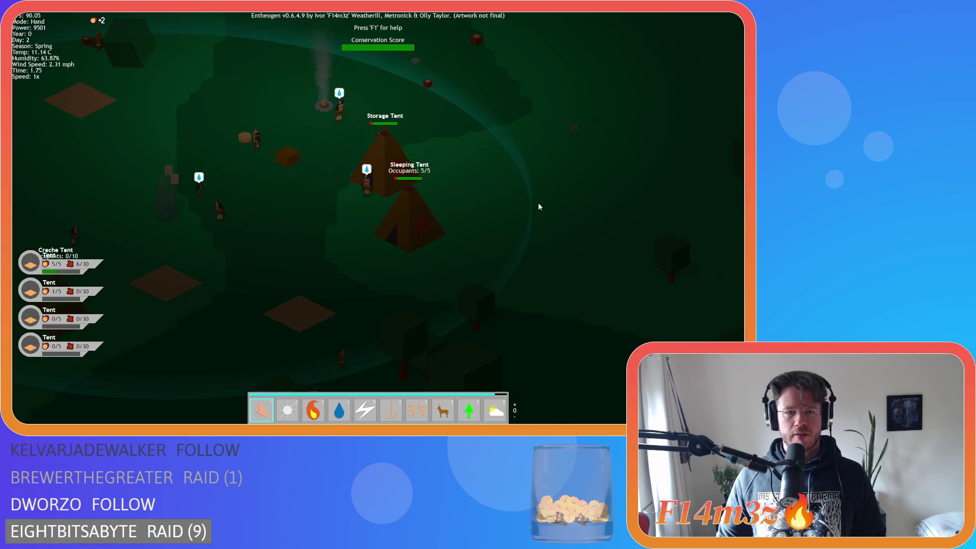
key(a)
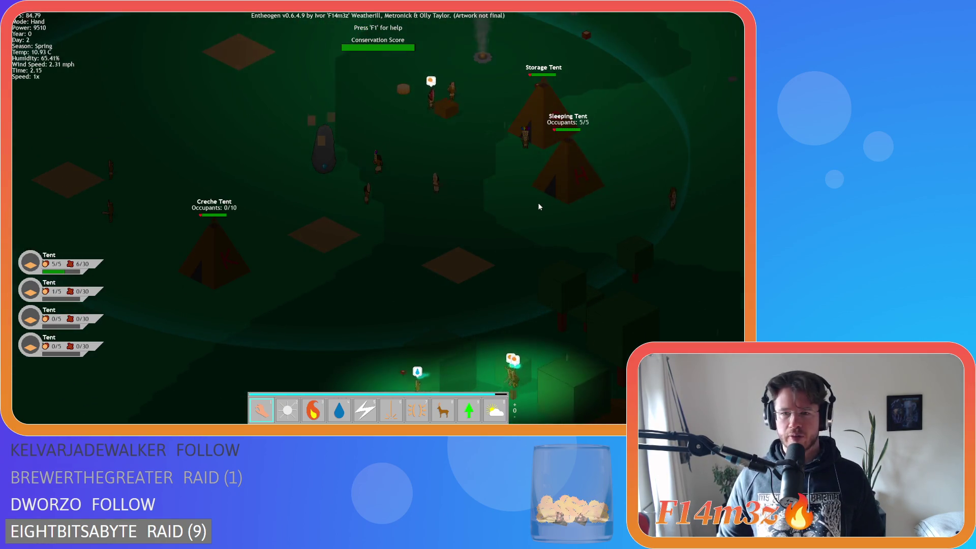
key(d)
key(s)
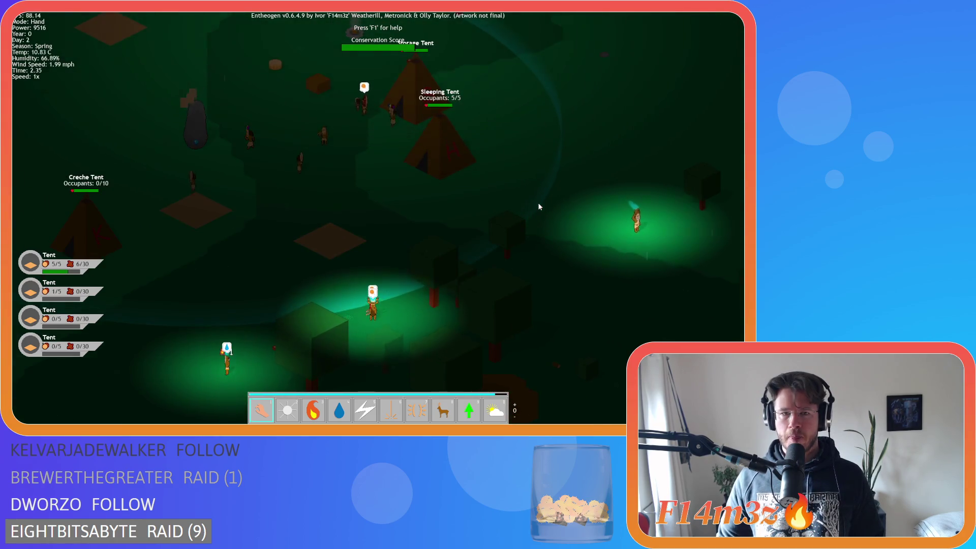
key(w)
key(a)
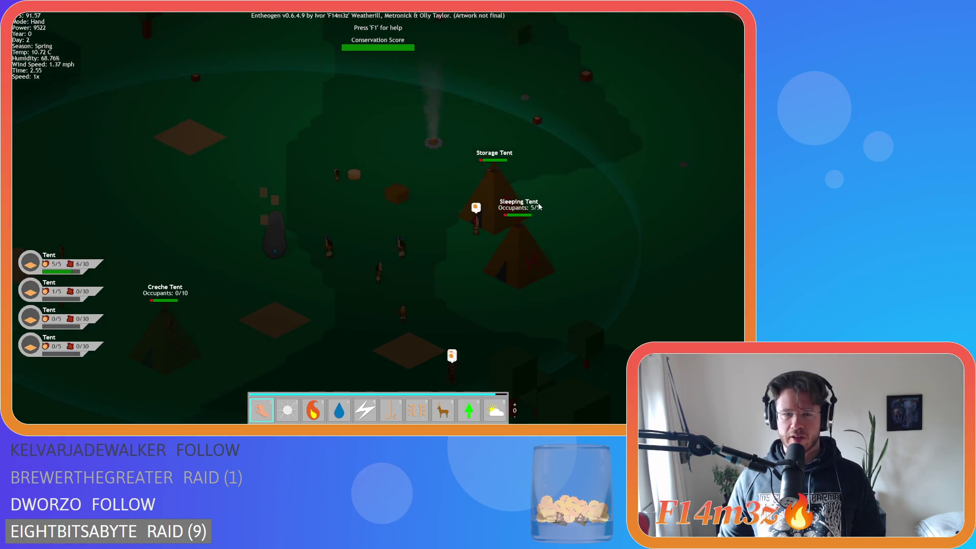
key(a)
key(s)
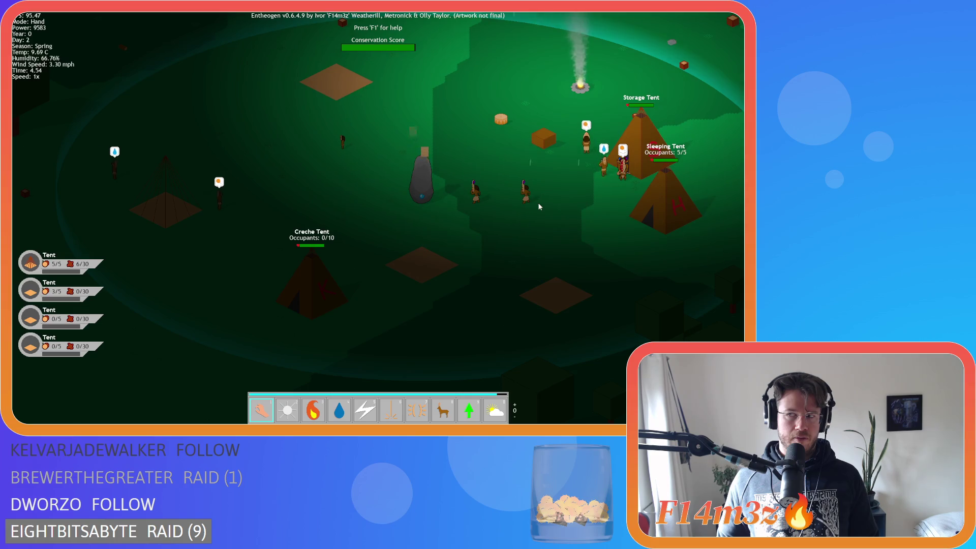
key(Escape)
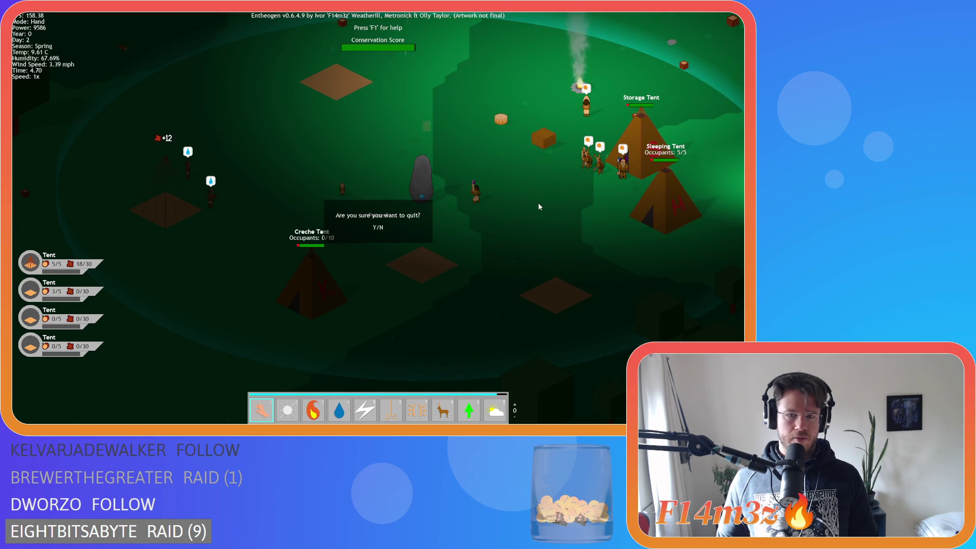
Confirm quitting the game and close all open editor windows via Windows > Close All
key(Return)
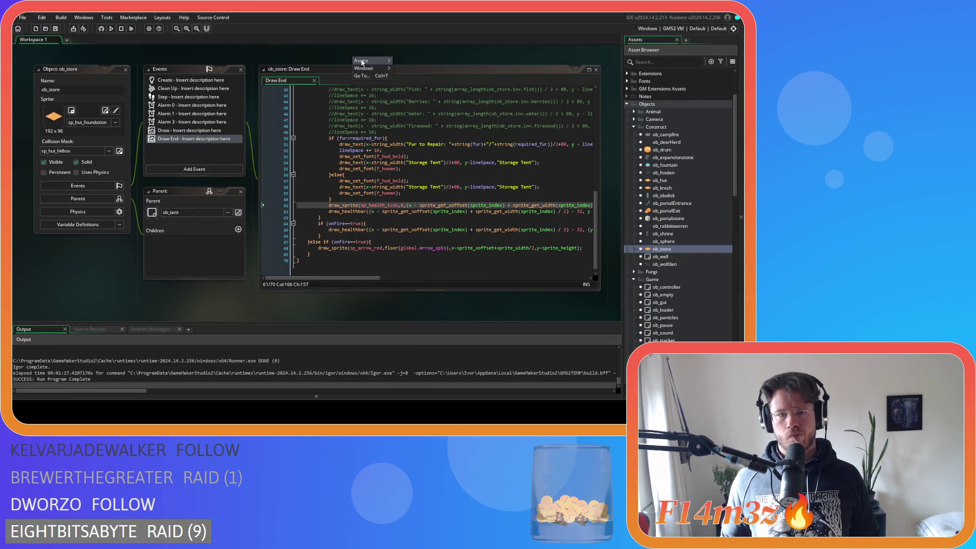
mouse_move(364, 68)
click(425, 106)
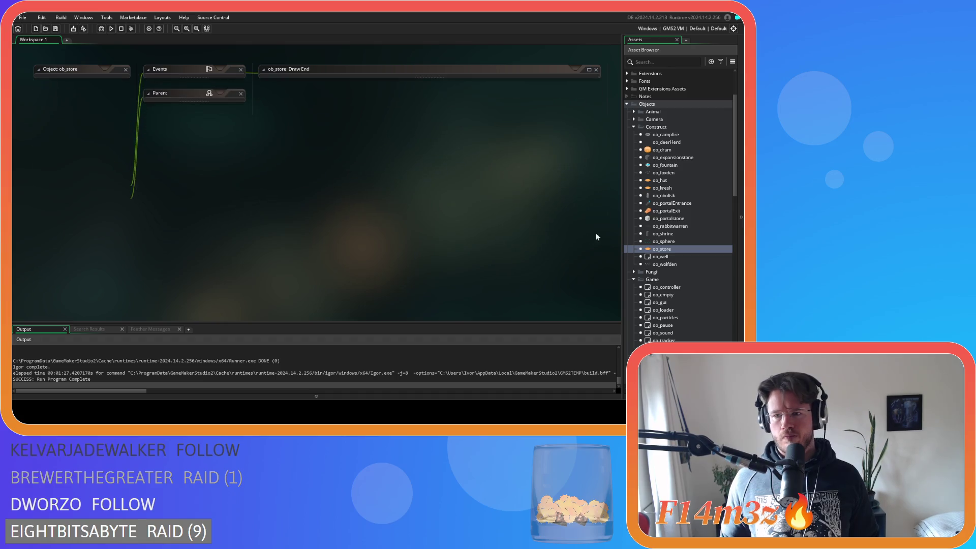
Collapse the Construct, Game and Scripts folders, then expand Objects > Game
click(634, 127)
click(634, 142)
click(627, 104)
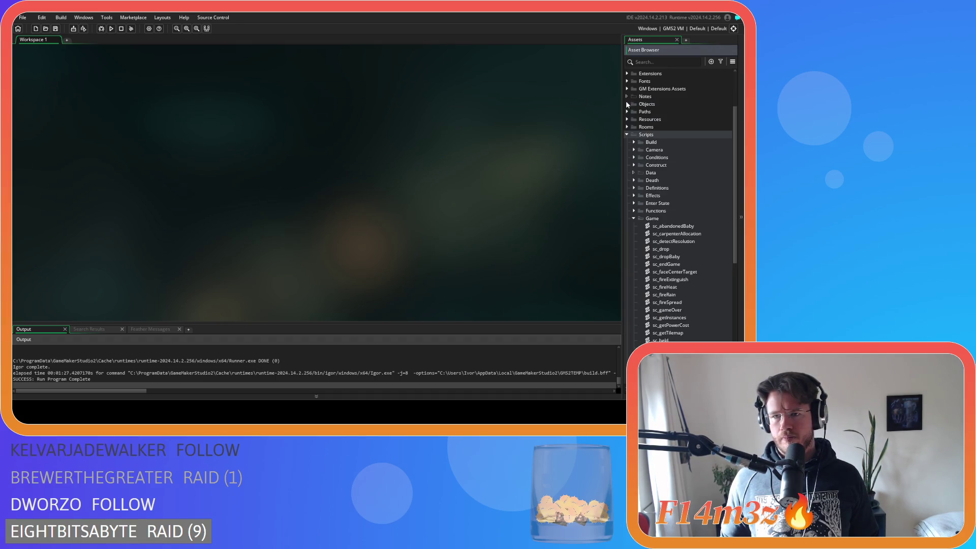
click(634, 218)
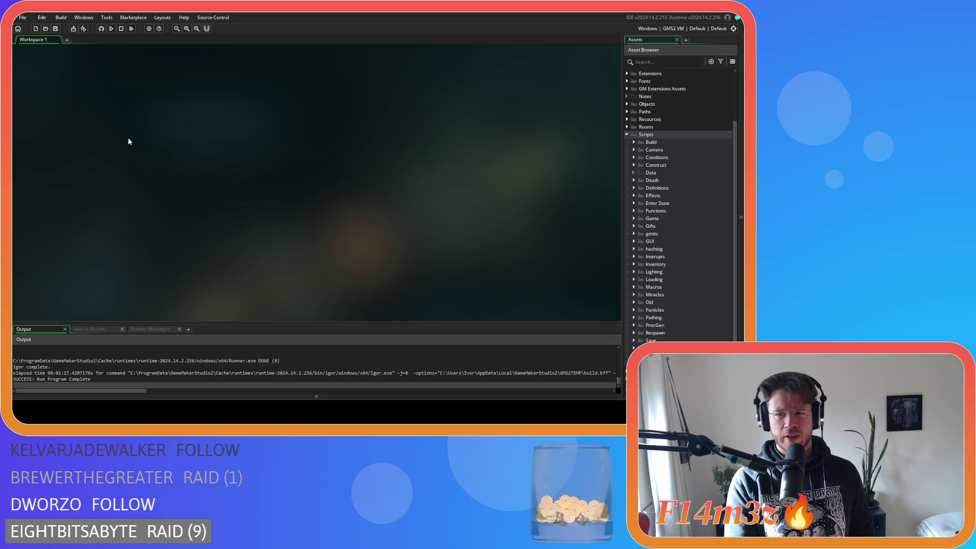
click(633, 218)
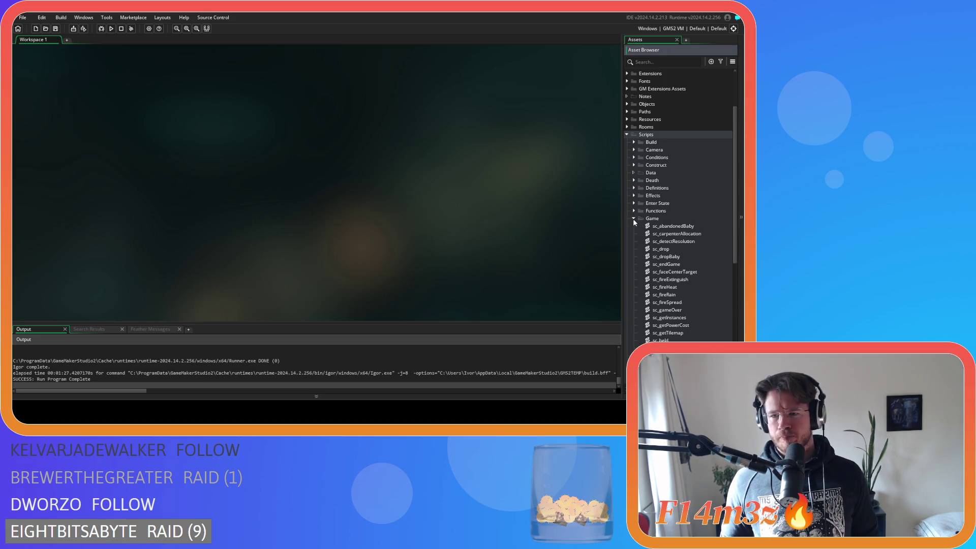
click(633, 218)
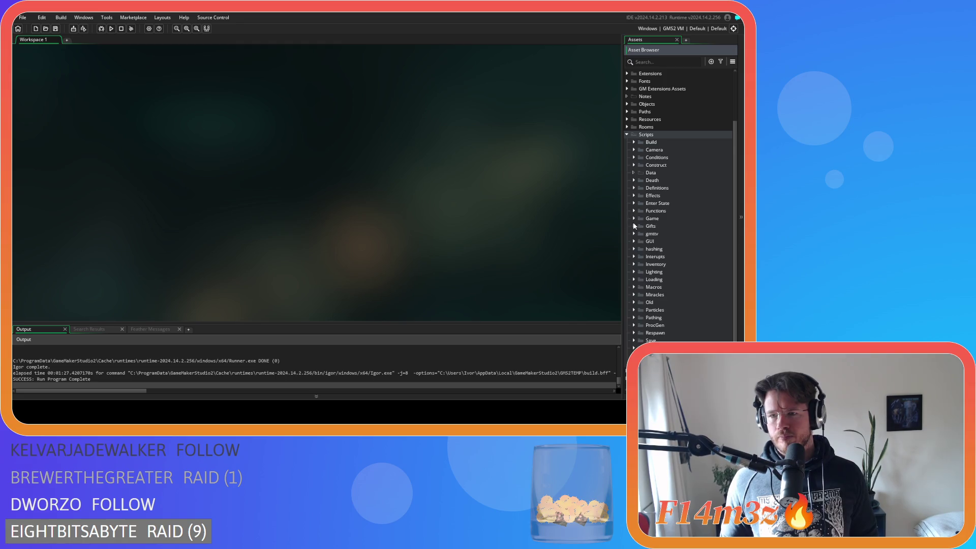
scroll(636, 229, up, 1)
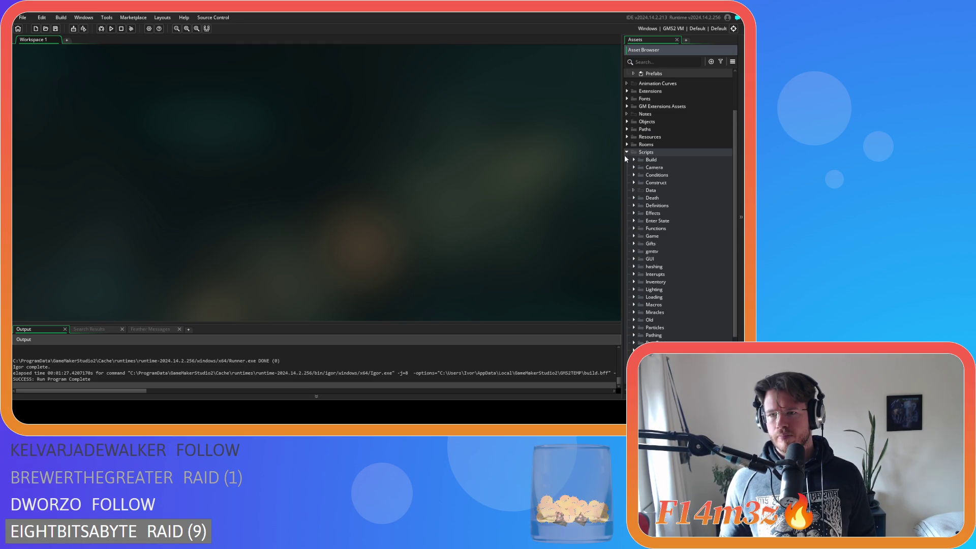
click(627, 153)
click(628, 174)
click(634, 211)
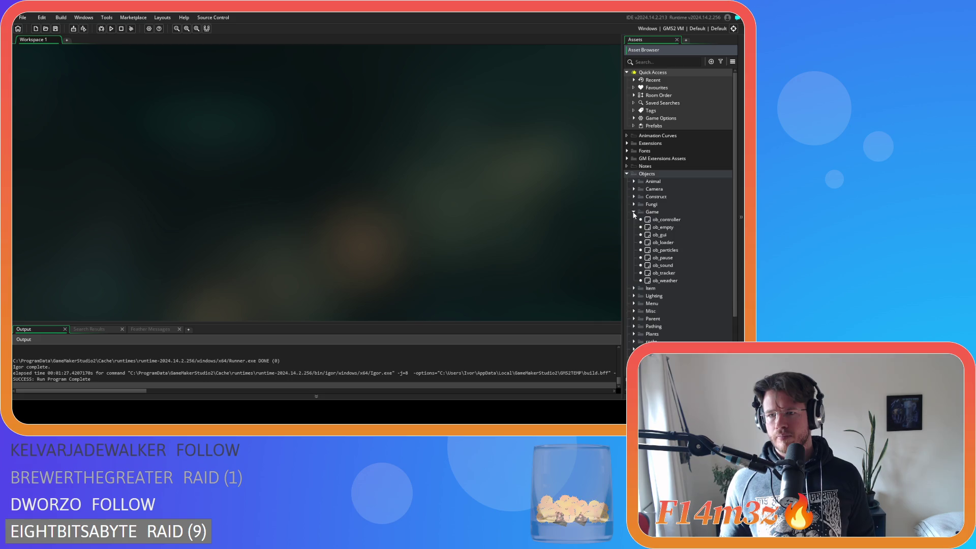
Open ob_controller's Global Left Pressed code and scroll to the with (ob_human) harvest-list cleanup blocks
double_click(666, 219)
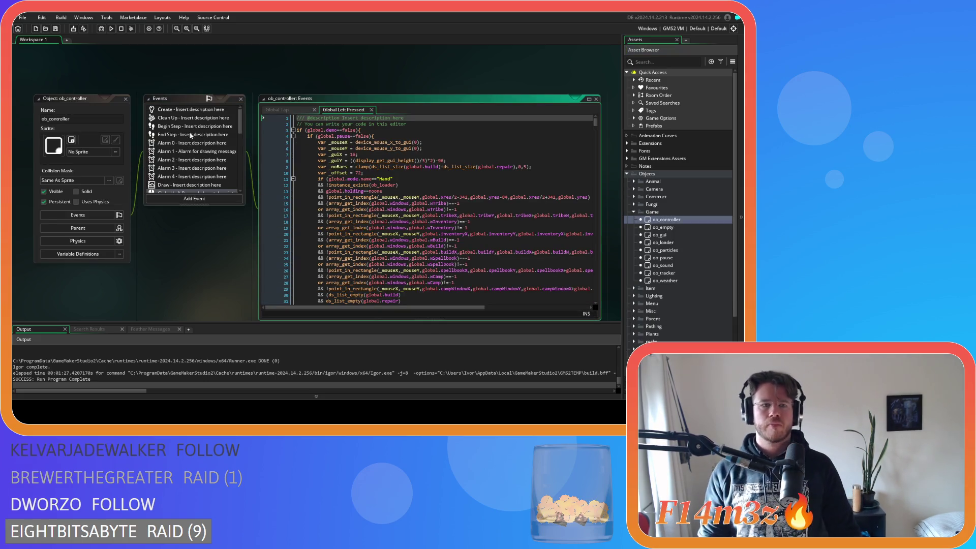
click(190, 109)
click(429, 110)
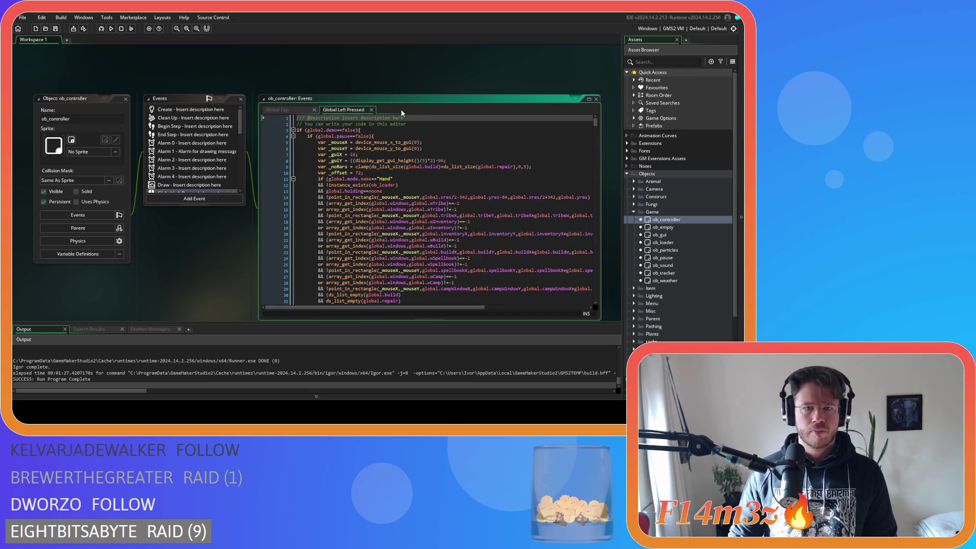
scroll(409, 160, down, 20)
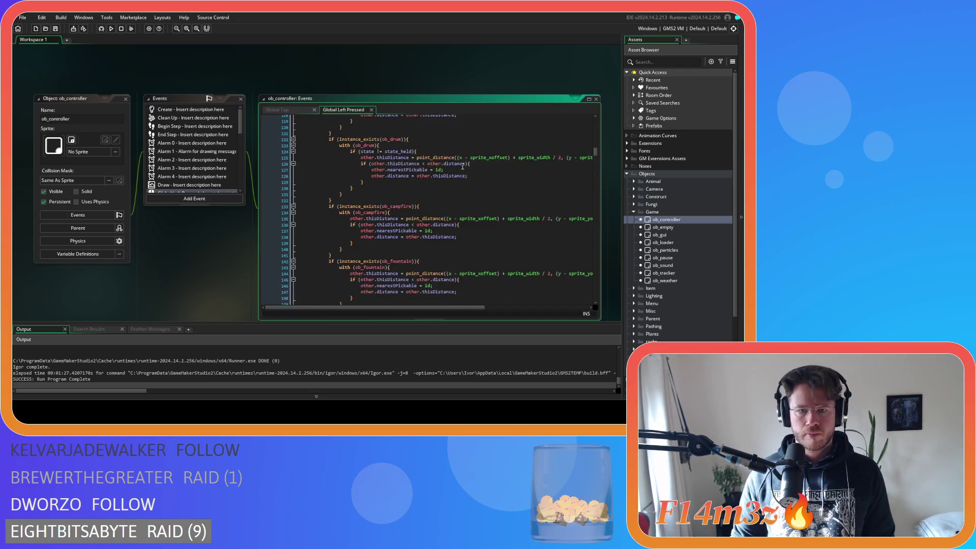
scroll(464, 156, down, 13)
scroll(470, 199, down, 7)
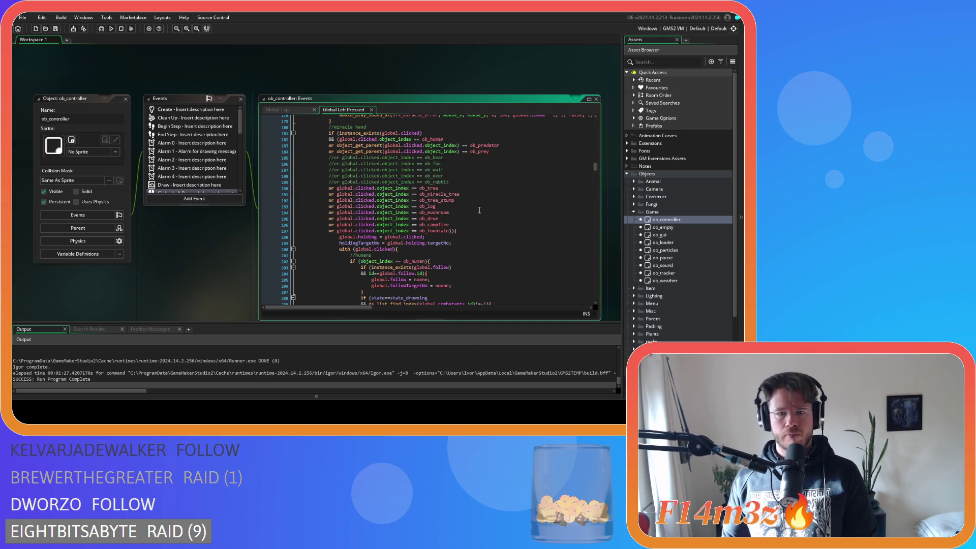
scroll(476, 203, down, 7)
scroll(478, 206, down, 20)
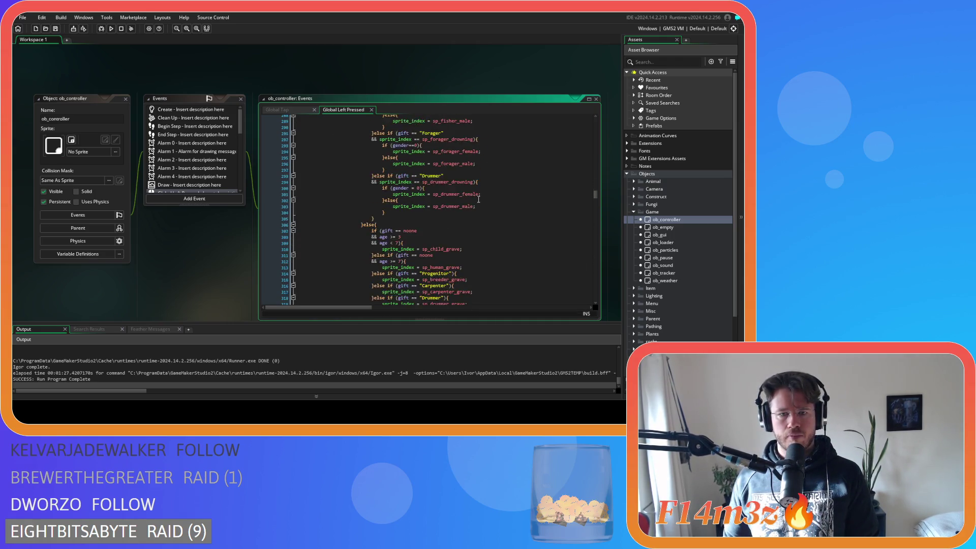
scroll(479, 199, down, 20)
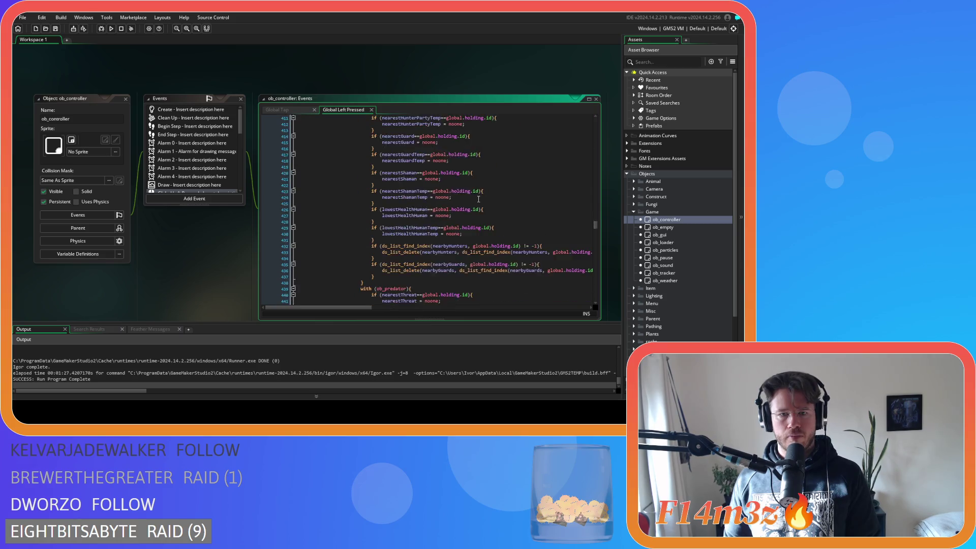
scroll(479, 199, down, 7)
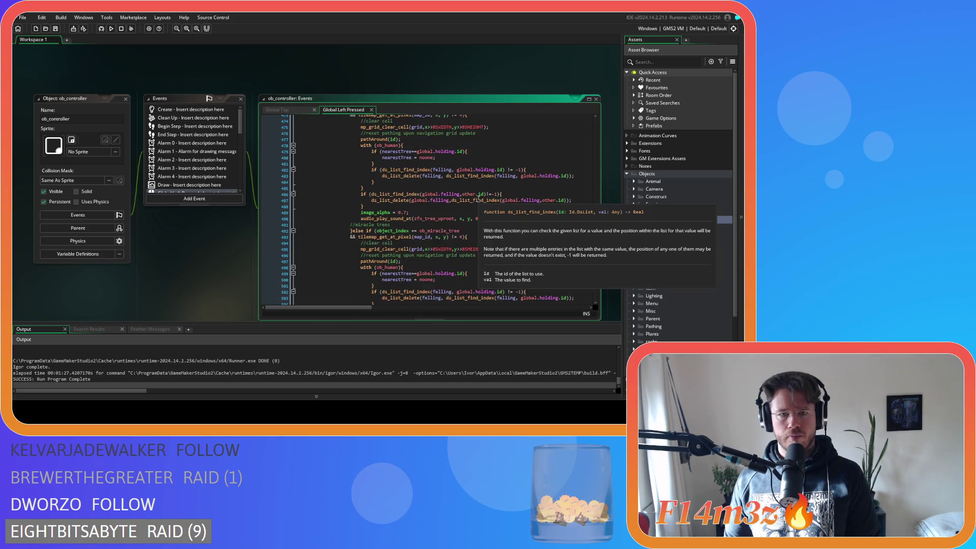
scroll(479, 199, up, 3)
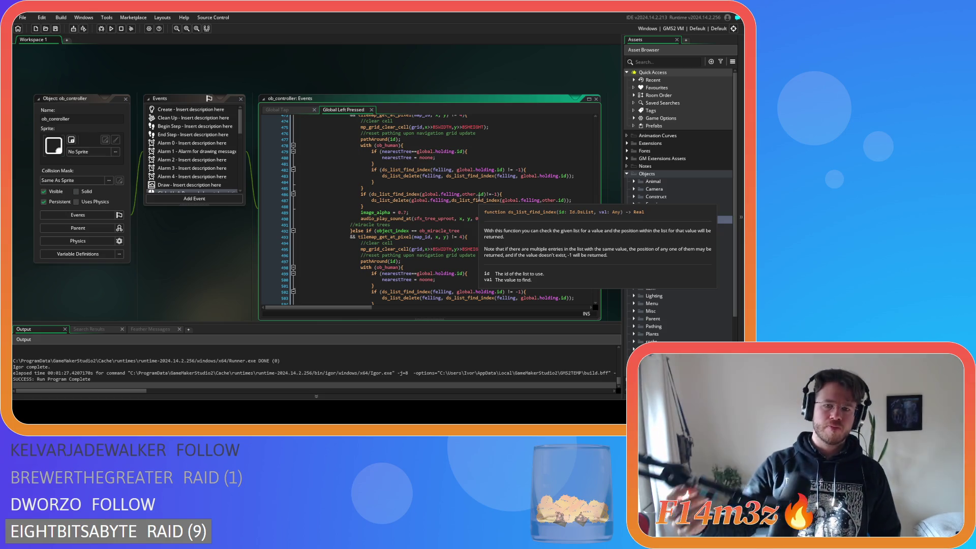
Review the Global Left Pressed code and inspect the ds_list_find_index call on line 620
scroll(460, 189, down, 4)
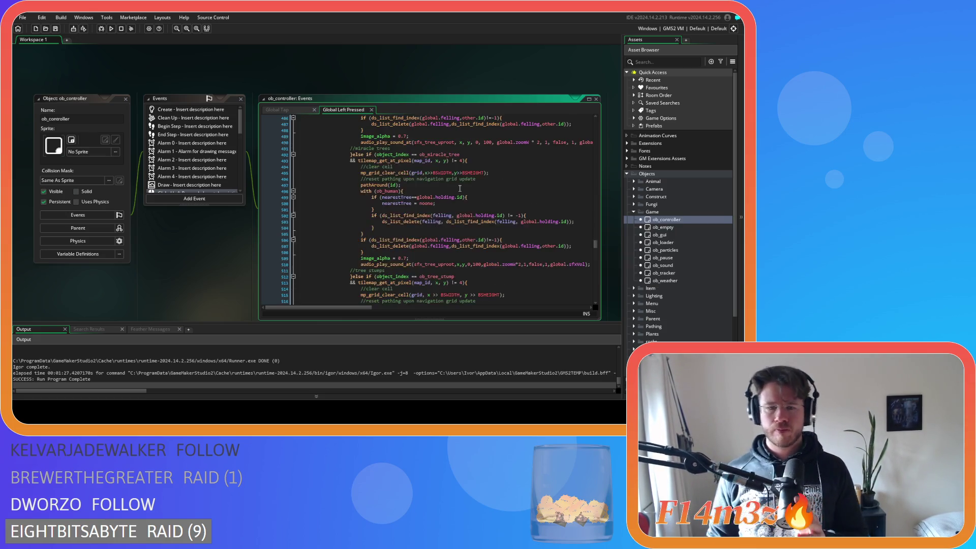
scroll(460, 189, down, 20)
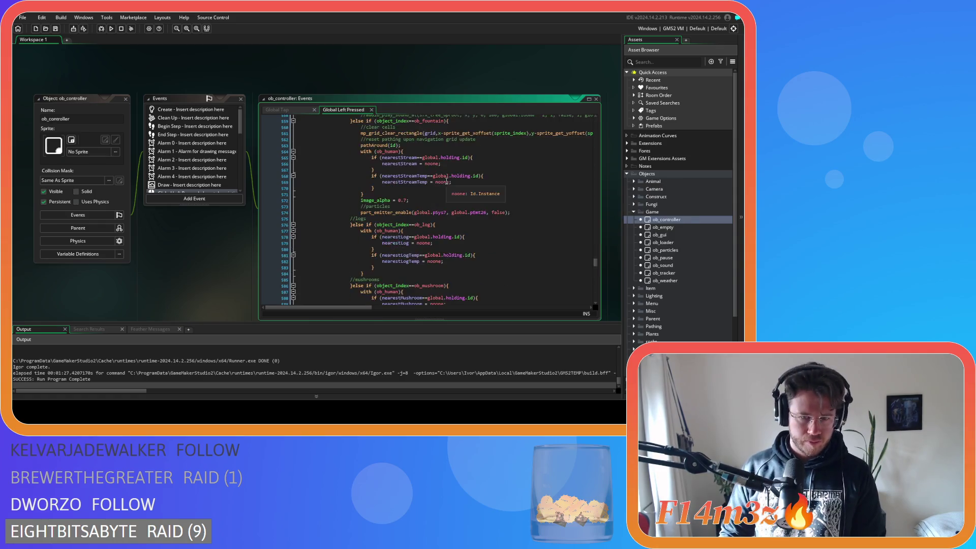
scroll(447, 182, down, 10)
scroll(447, 182, up, 3)
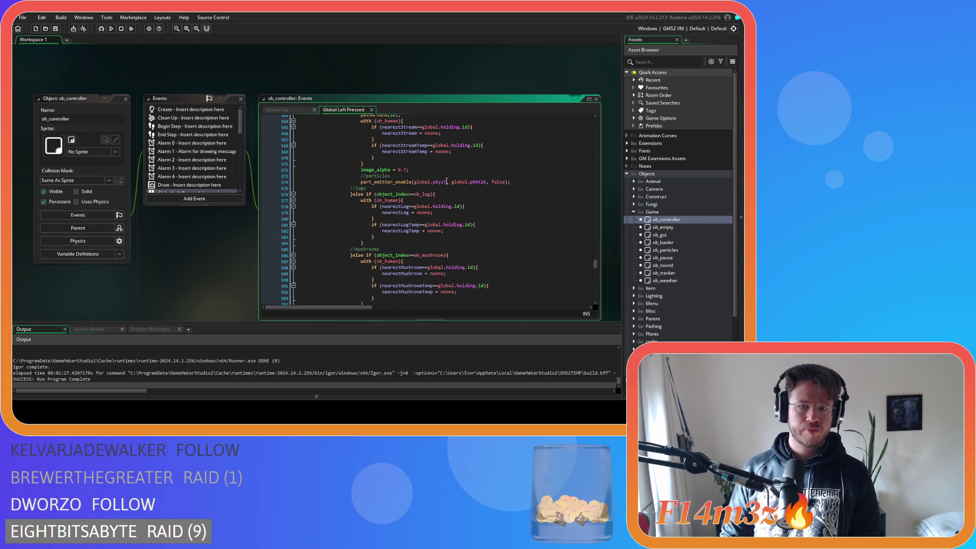
scroll(447, 182, down, 3)
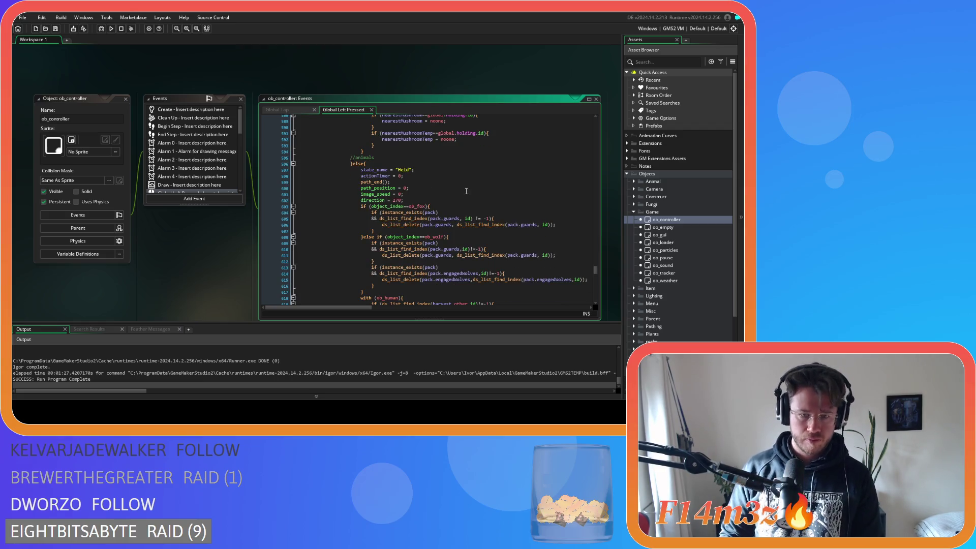
scroll(466, 191, up, 3)
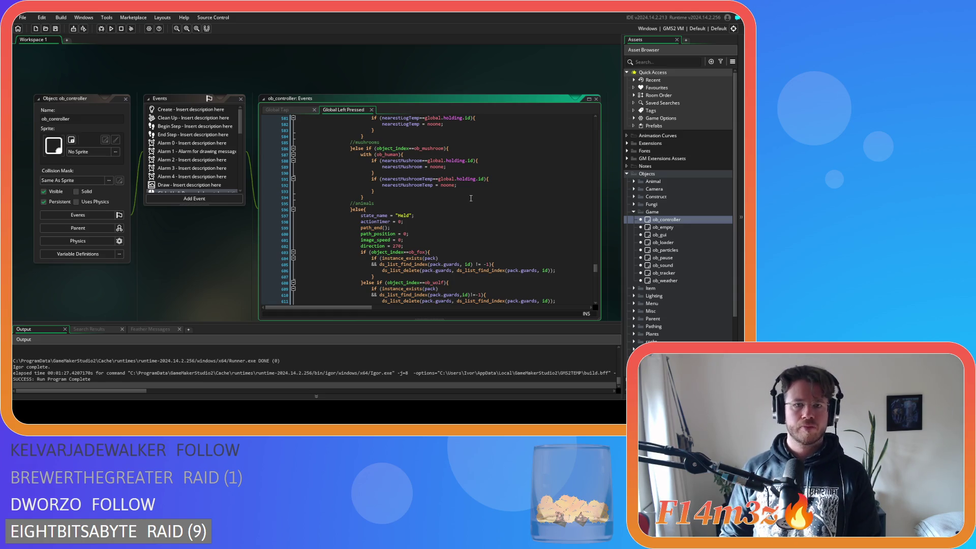
scroll(471, 198, down, 3)
scroll(471, 198, down, 10)
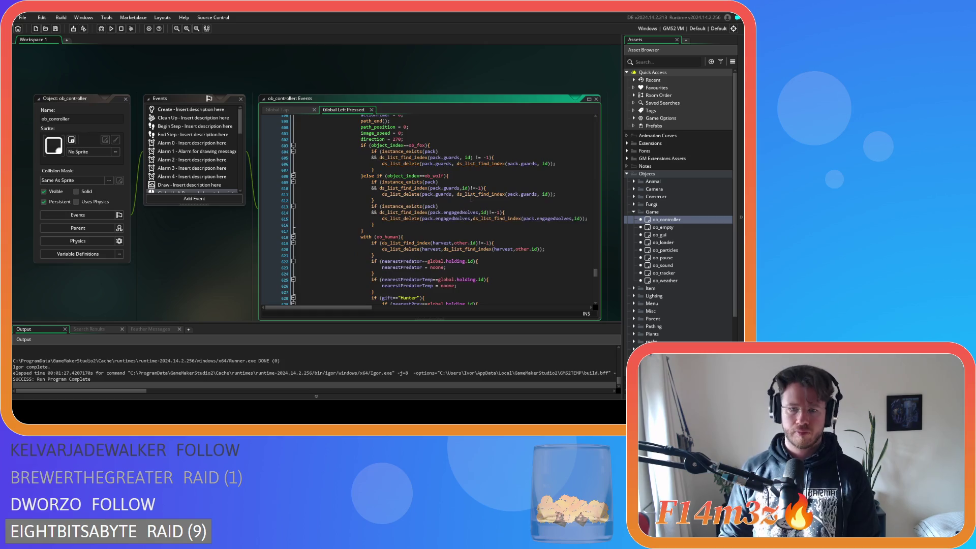
click(456, 173)
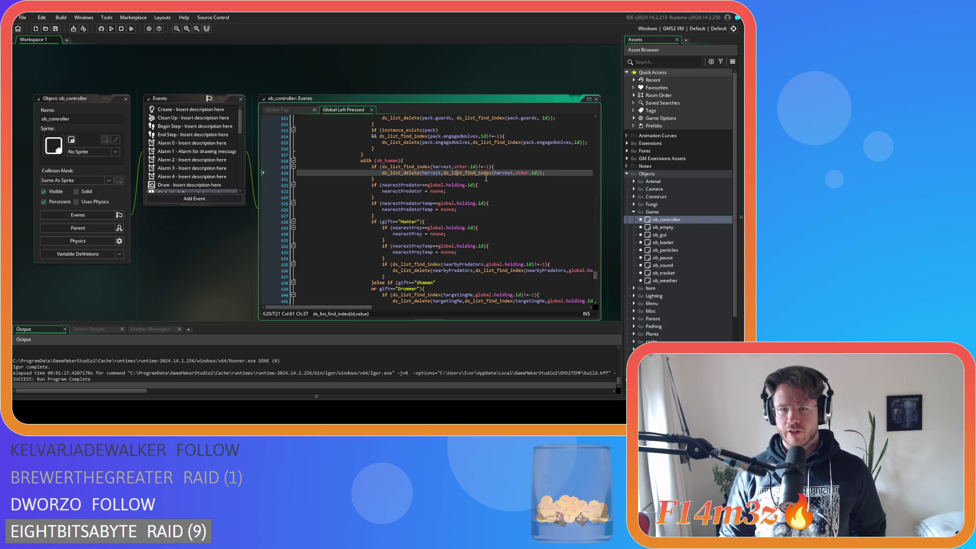
mouse_move(483, 173)
Expand the Scripts folder in the Asset Browser to show Build, Conditions, Functions and Game
scroll(507, 189, down, 2)
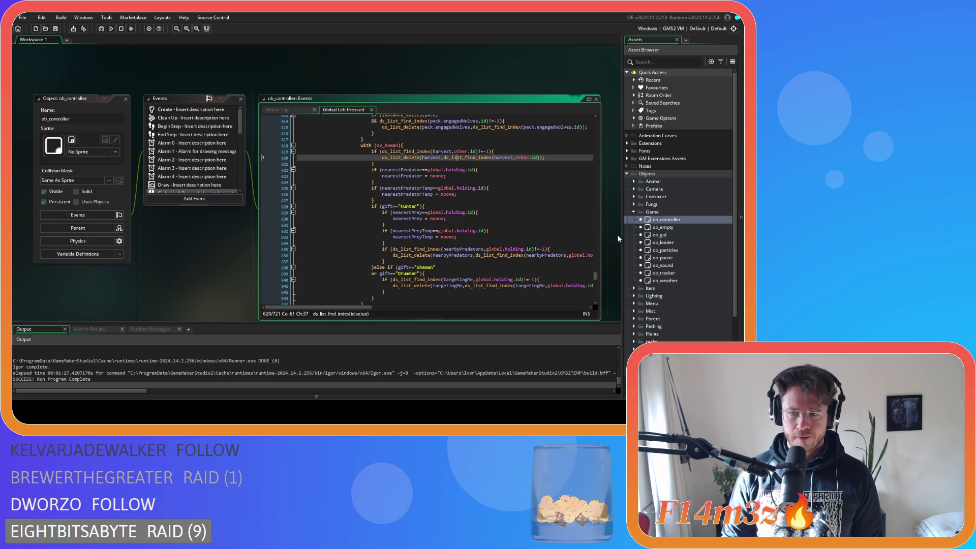
scroll(638, 284, down, 4)
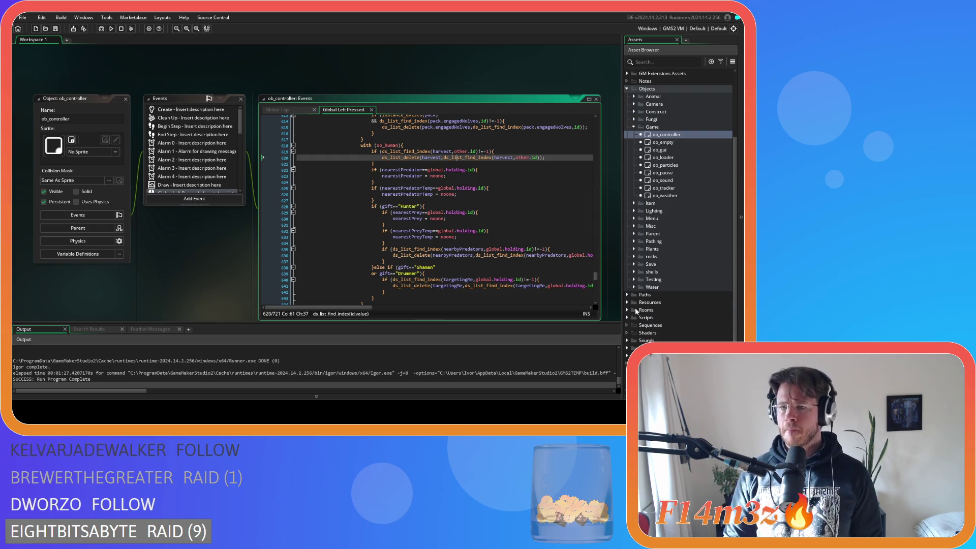
double_click(635, 317)
scroll(635, 307, down, 4)
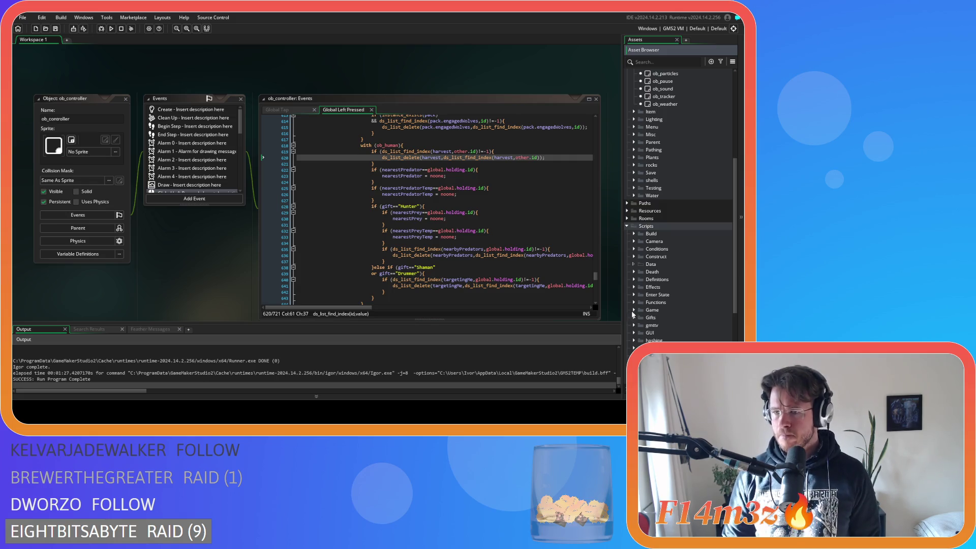
Open the sc_drop script from the Scripts > Game folder to view its forbidden-tile drop checks
click(634, 310)
double_click(661, 340)
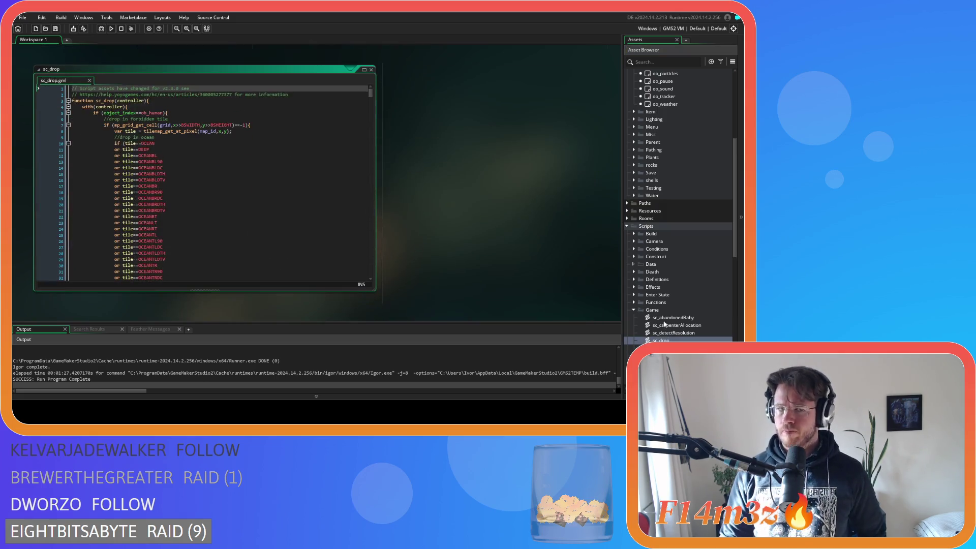
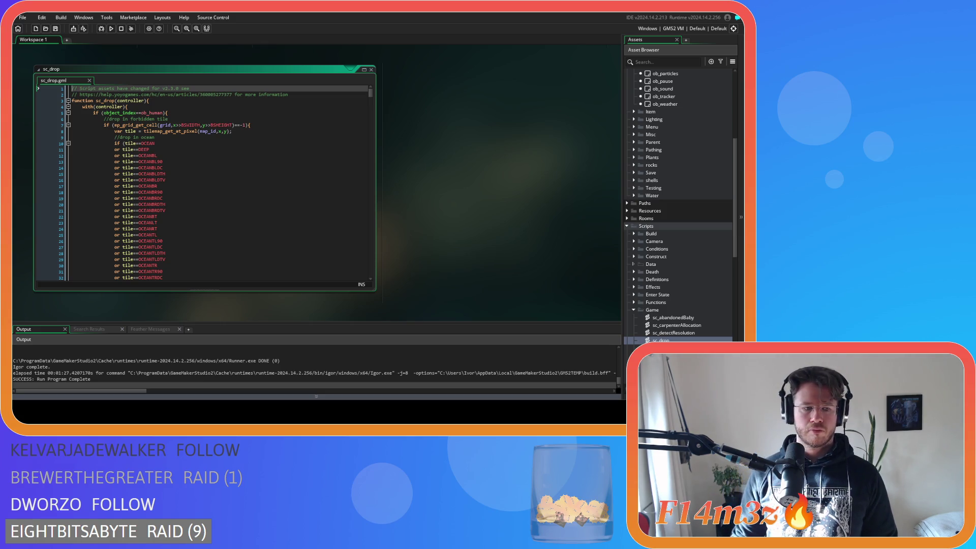
Read down sc_drop's drop logic from line 137 while checking the array_delete out-of-bounds errors
click(263, 207)
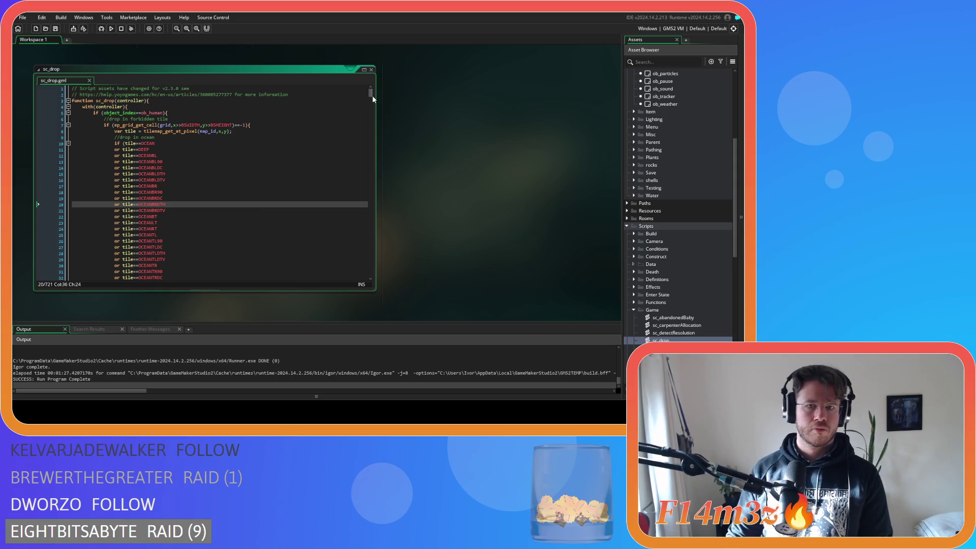
drag(372, 96, 378, 126)
click(299, 191)
scroll(299, 191, down, 6)
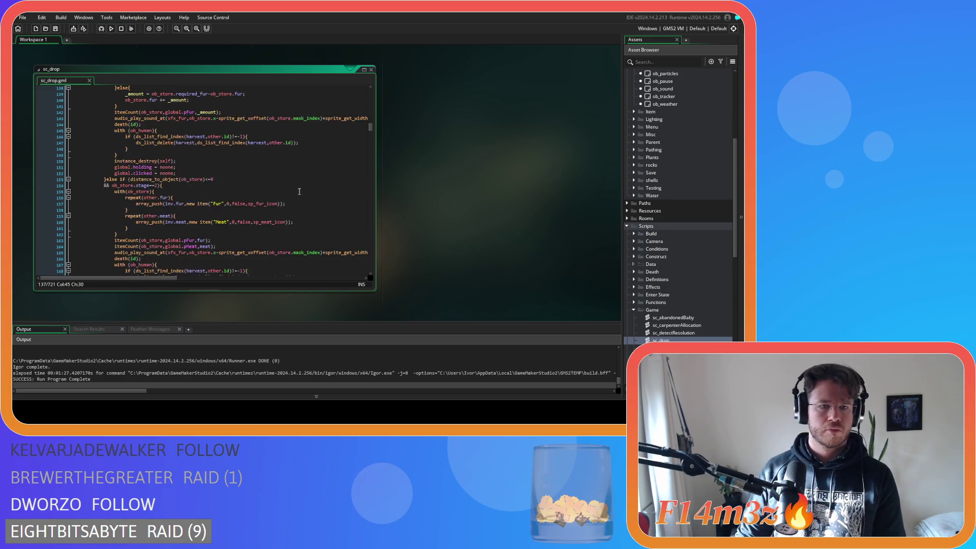
scroll(299, 191, down, 15)
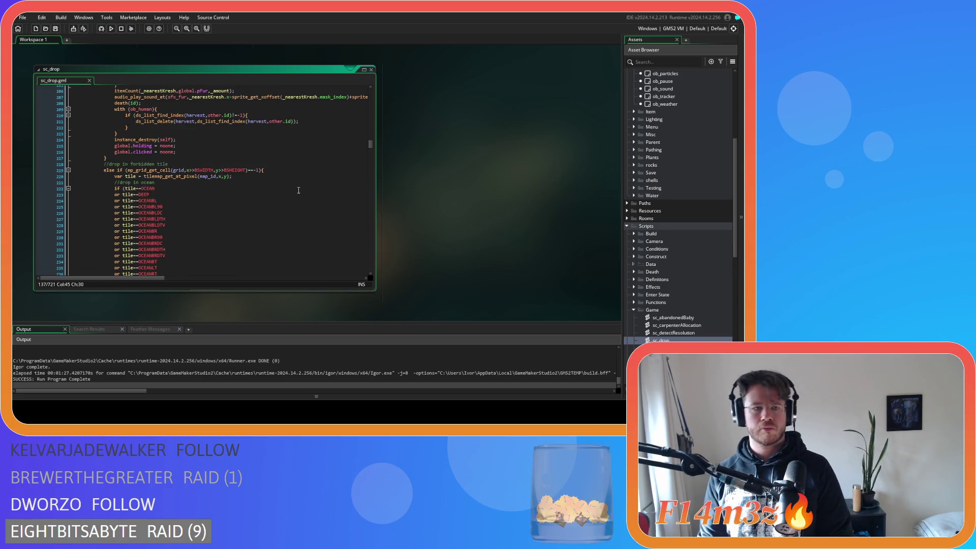
scroll(299, 190, down, 8)
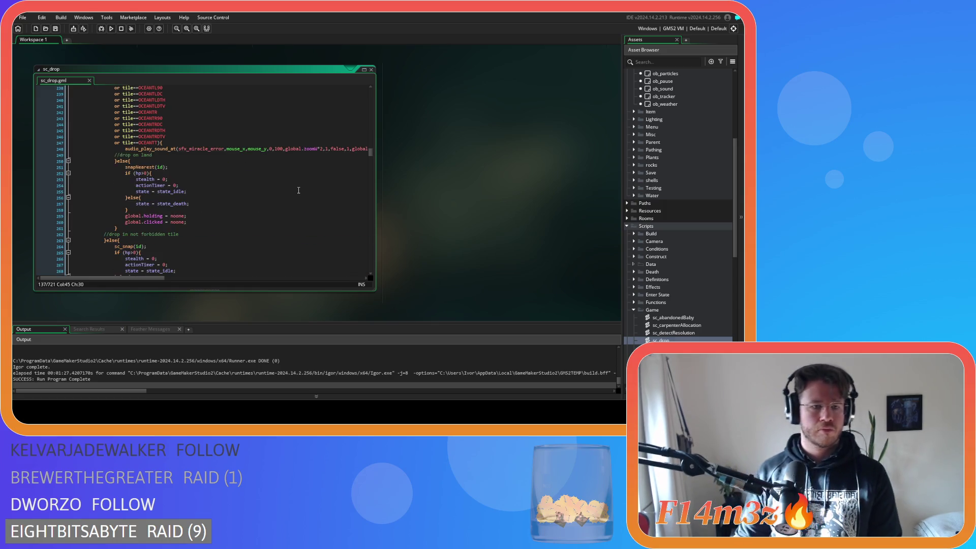
scroll(299, 190, down, 3)
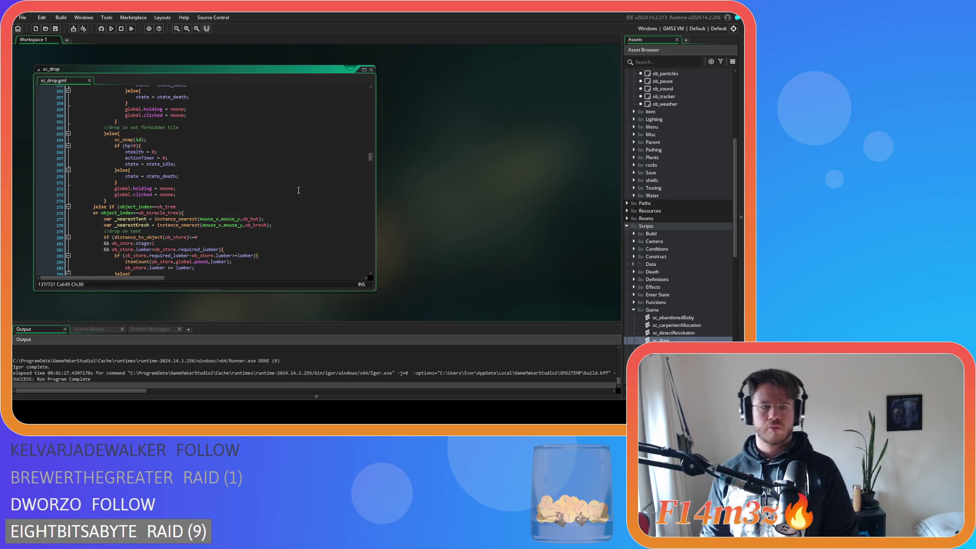
scroll(298, 190, down, 1)
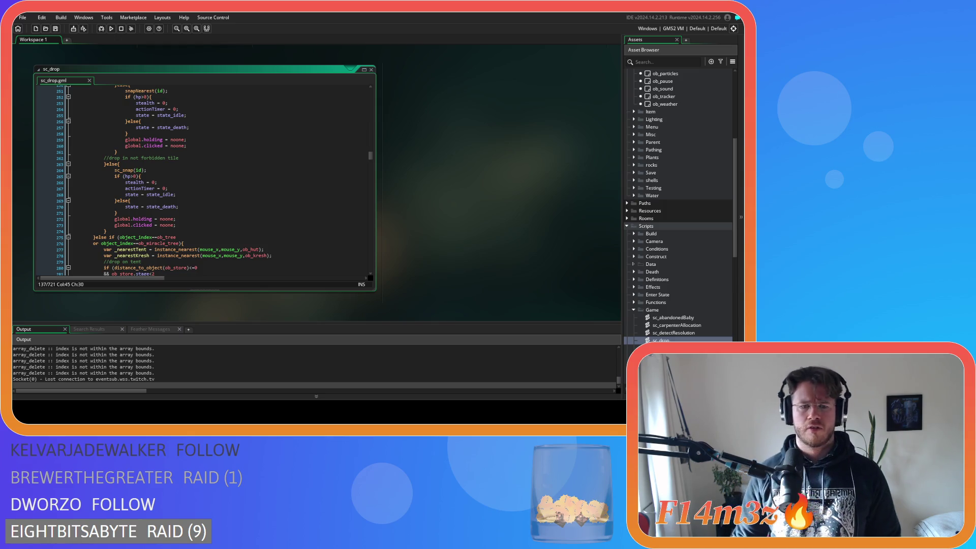
Open ob_human's Create code at the line 4891 target.onFire check and scroll the output to the error
scroll(642, 182, up, 6)
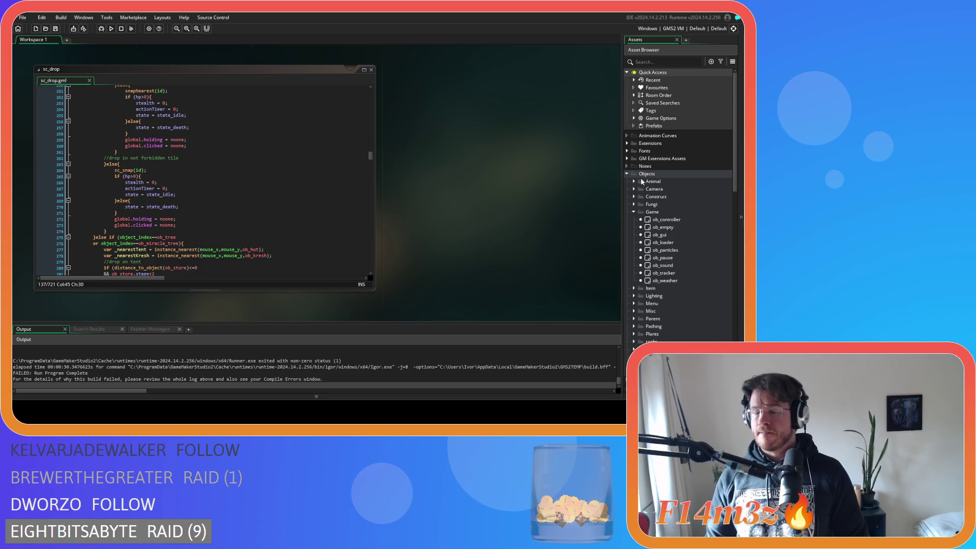
click(634, 182)
click(670, 197)
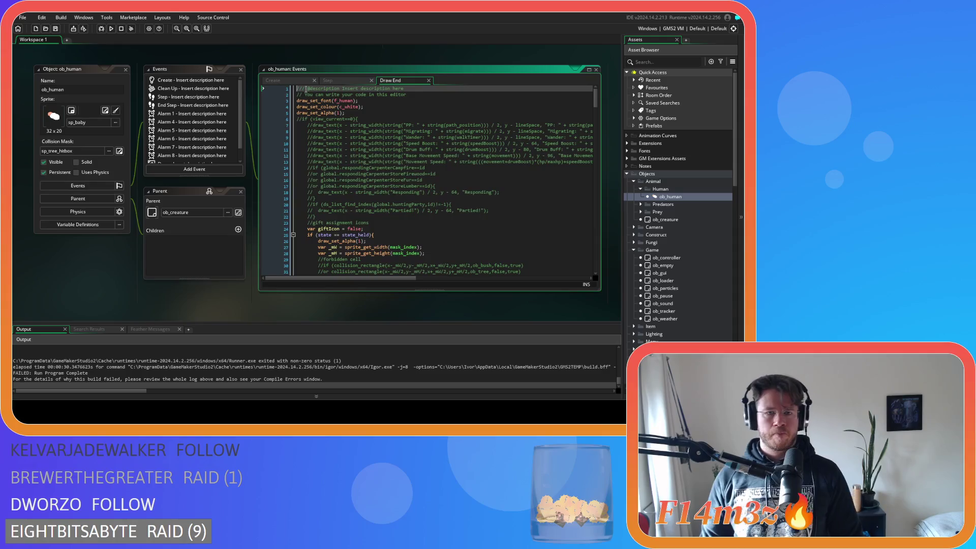
drag(596, 93, 586, 224)
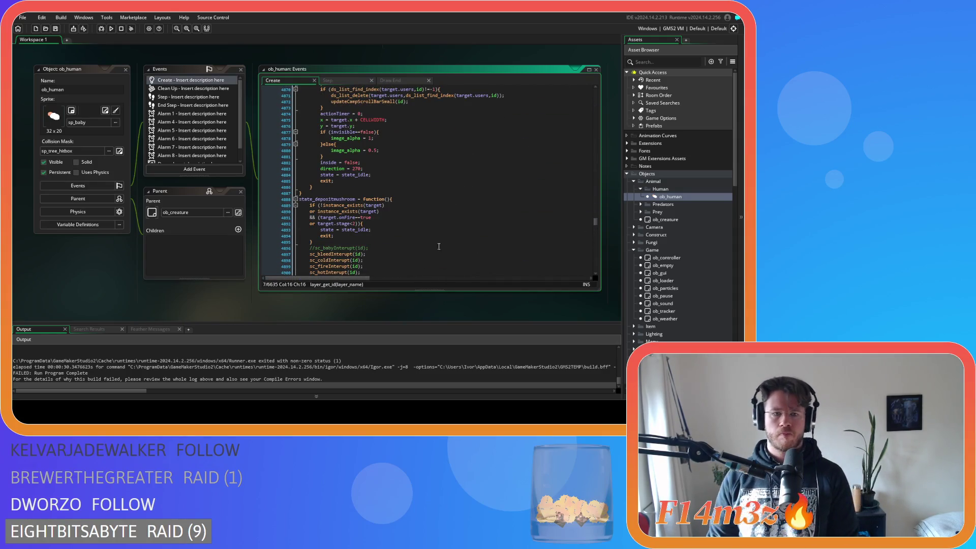
click(411, 213)
click(411, 218)
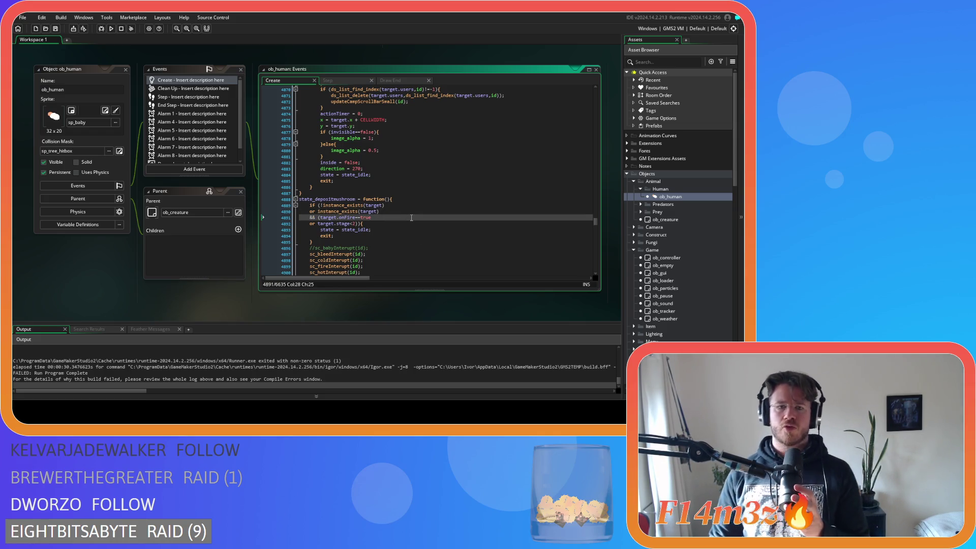
scroll(411, 217, down, 2)
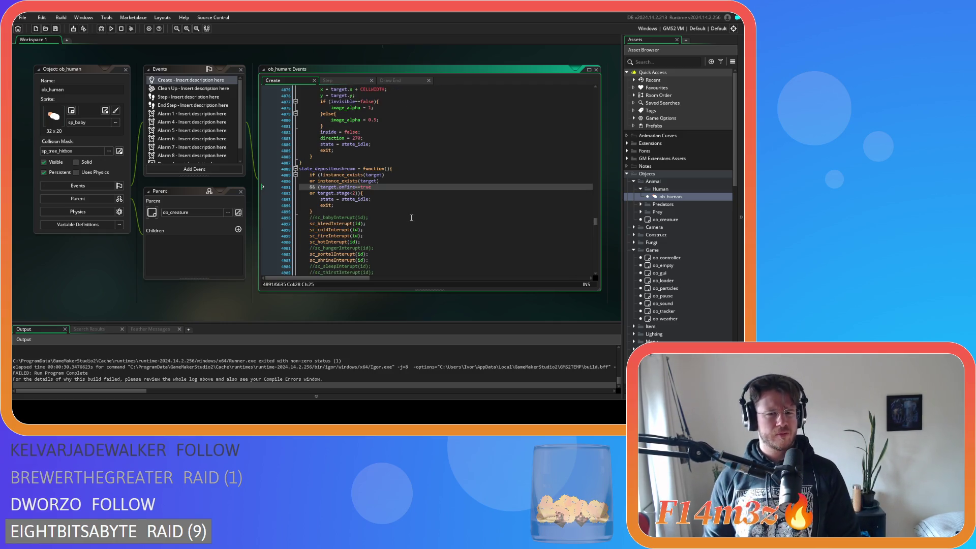
scroll(283, 363, up, 5)
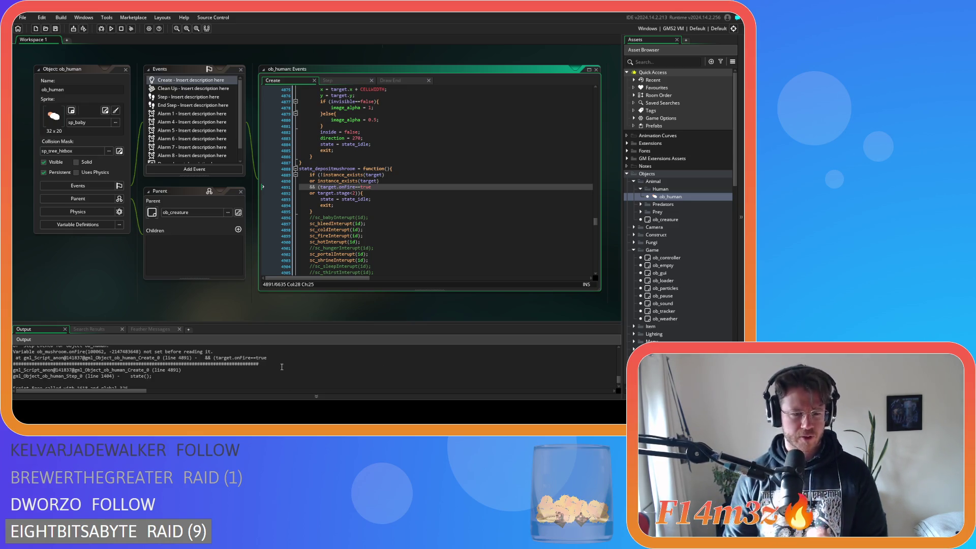
scroll(282, 364, up, 1)
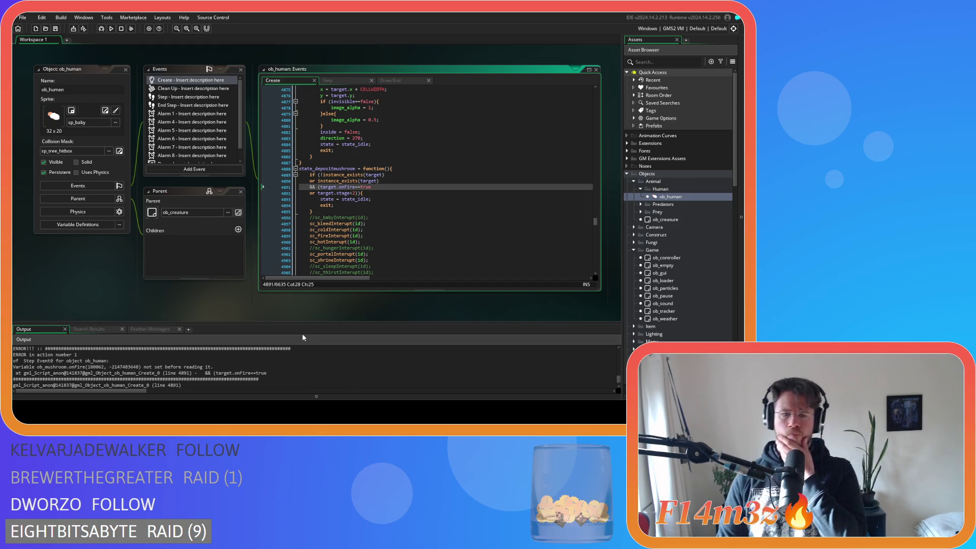
Review state_depositmushroom in ob_human's Create code, then return to its Step event
click(344, 81)
click(287, 83)
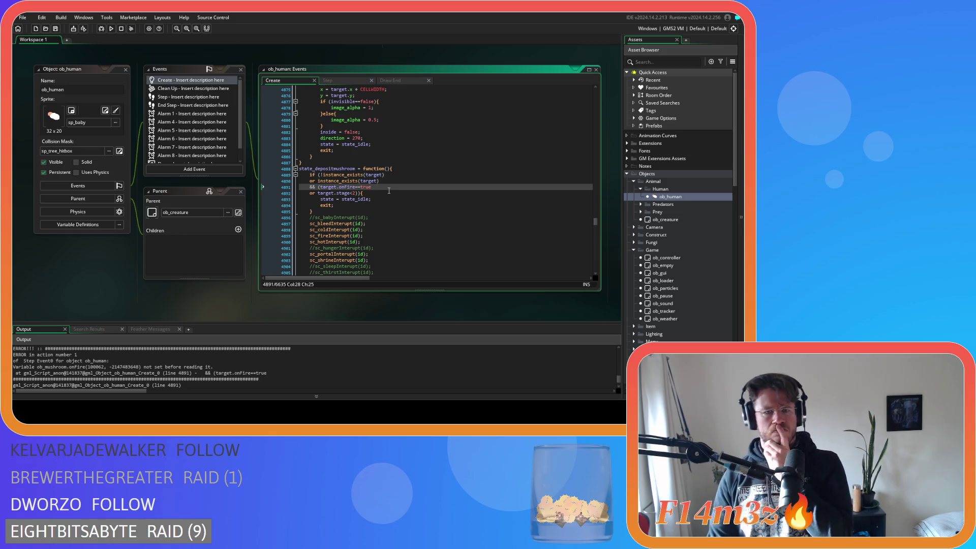
scroll(387, 188, down, 4)
scroll(389, 190, down, 3)
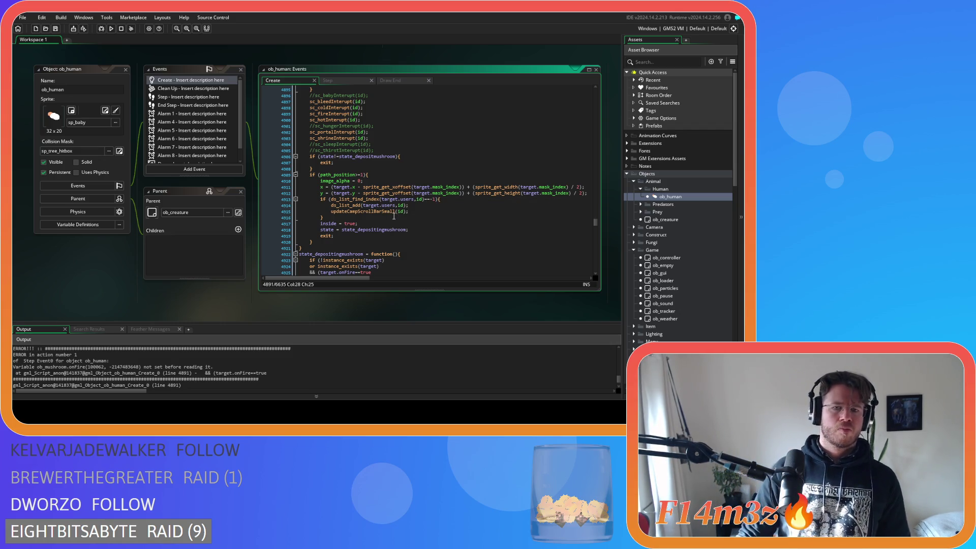
scroll(395, 221, up, 4)
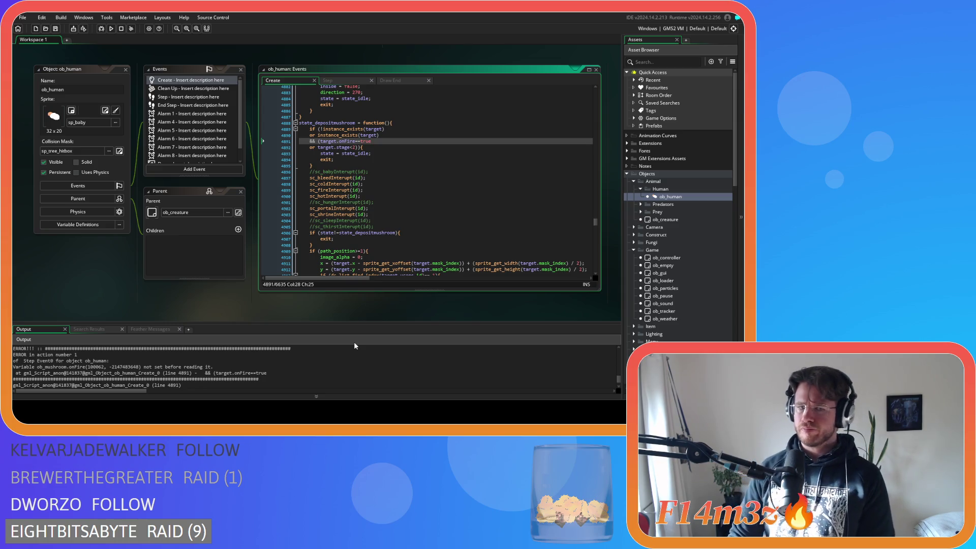
click(328, 80)
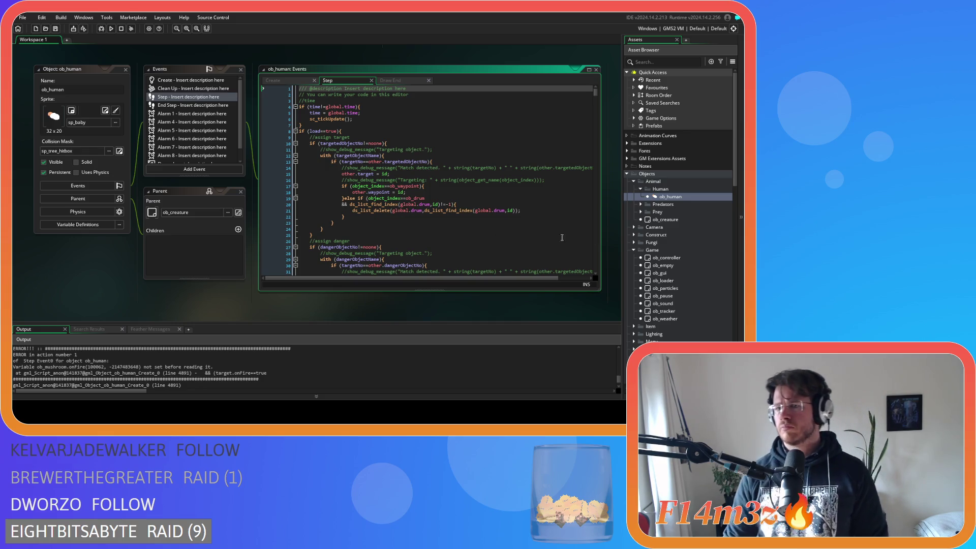
Open ob_mushroom from the Fungi folder and view its Create event code
scroll(639, 241, down, 6)
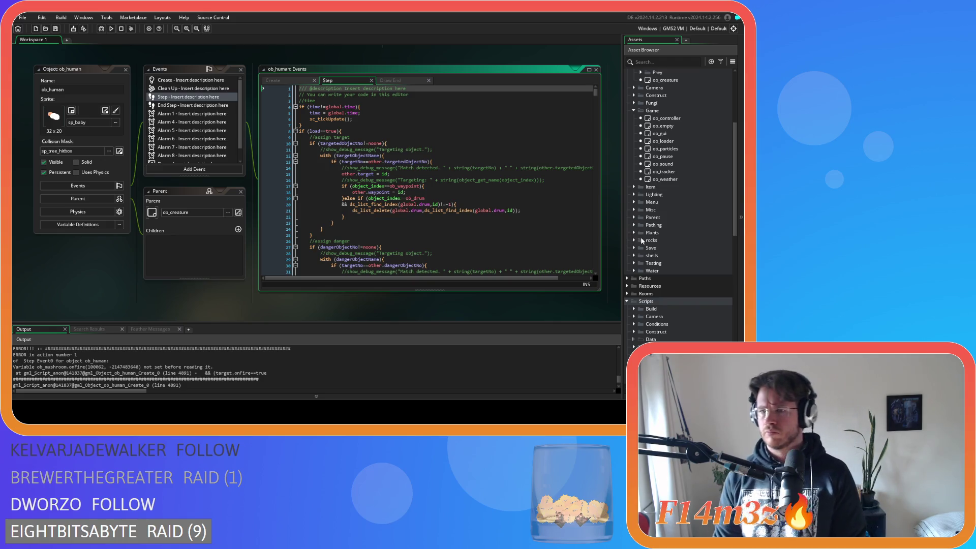
scroll(642, 239, up, 3)
click(634, 179)
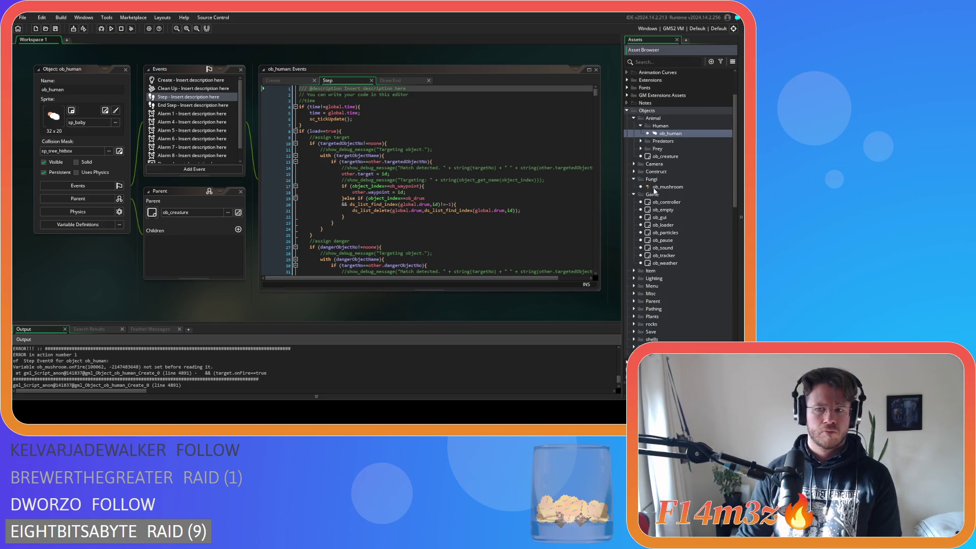
double_click(659, 187)
click(203, 111)
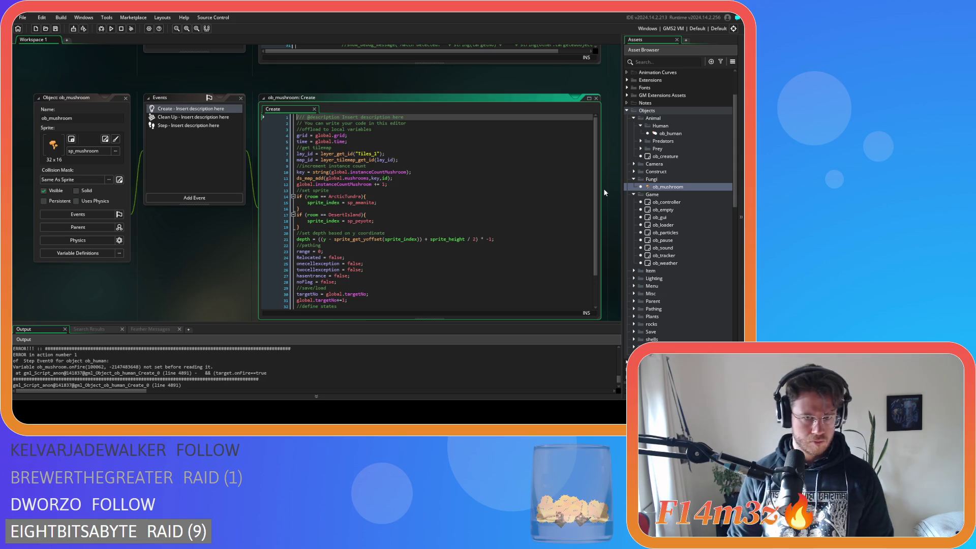
Inspect the mushroom counter on line 12 and targetNo on line 30, then close ob_mushroom
click(357, 184)
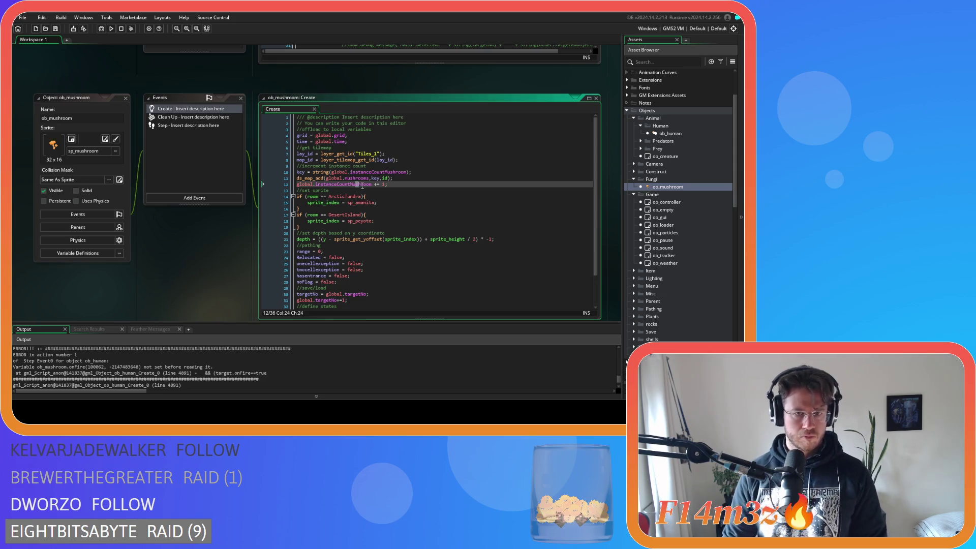
click(413, 184)
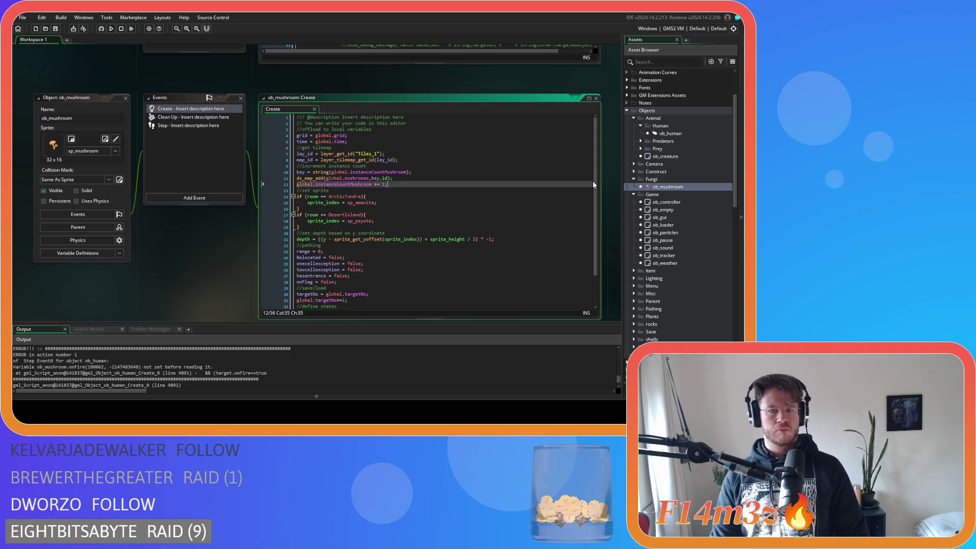
scroll(405, 249, down, 2)
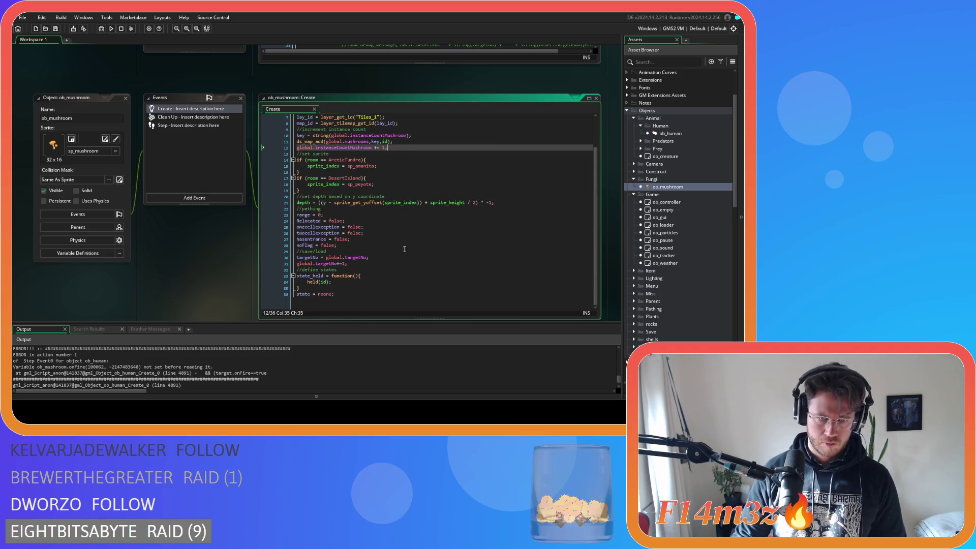
click(389, 259)
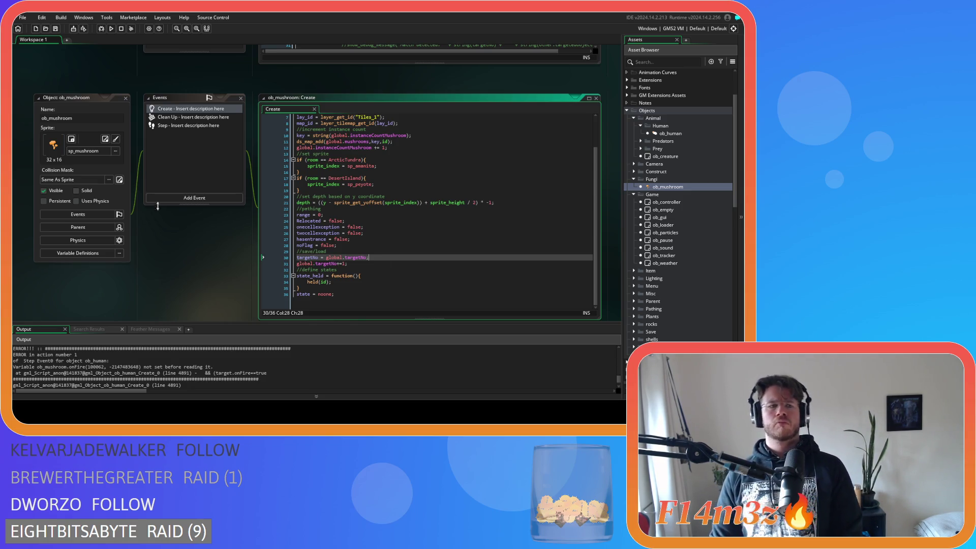
click(126, 99)
scroll(682, 286, down, 10)
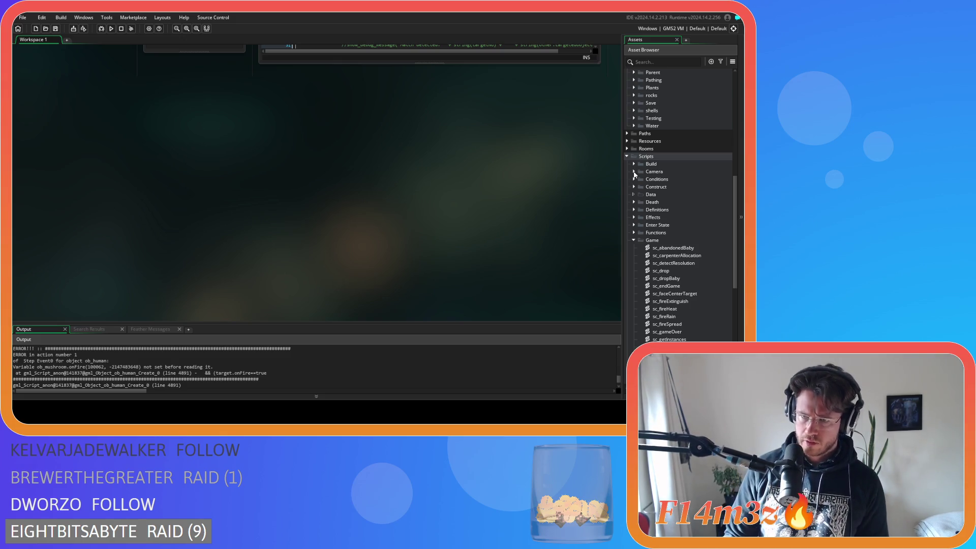
click(634, 179)
double_click(672, 225)
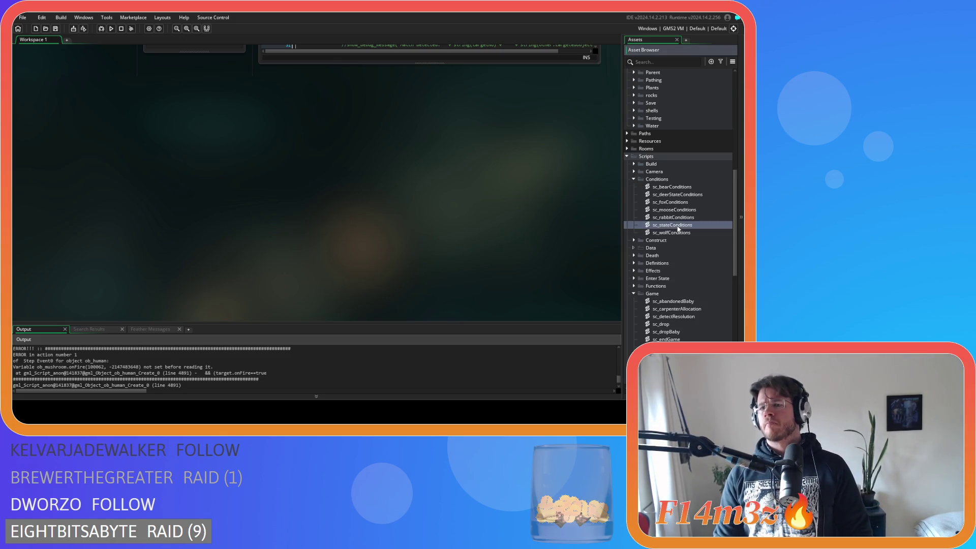
key(ctrl+f)
text(st)
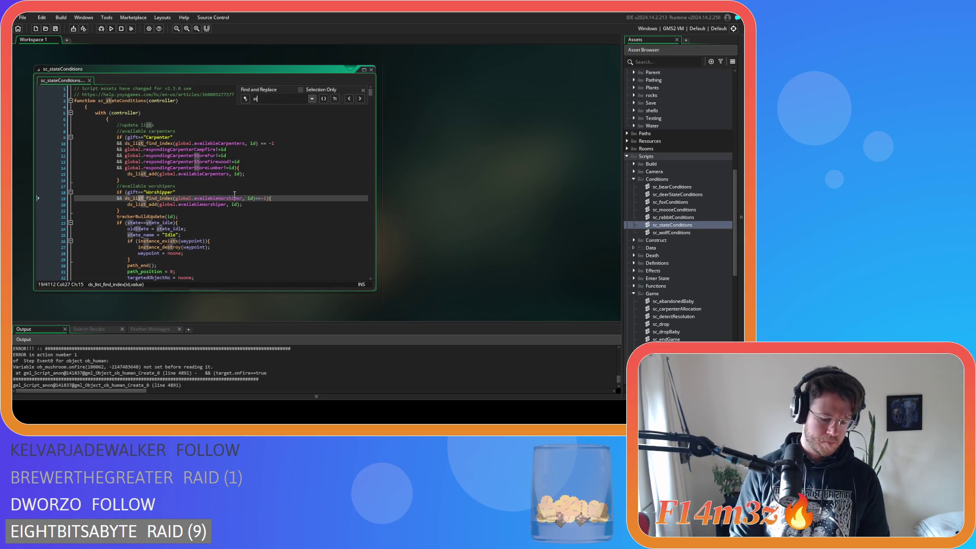
text(ate_depositm)
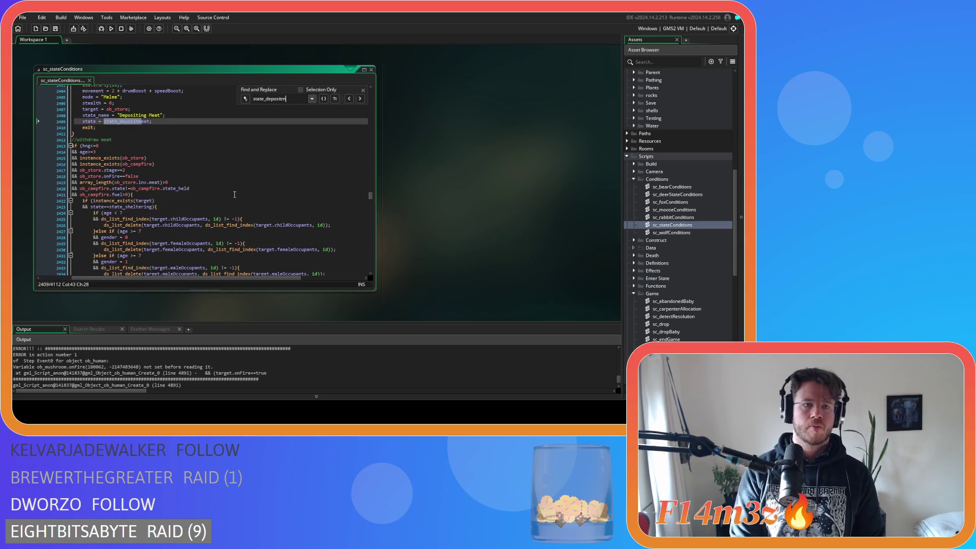
text(ush)
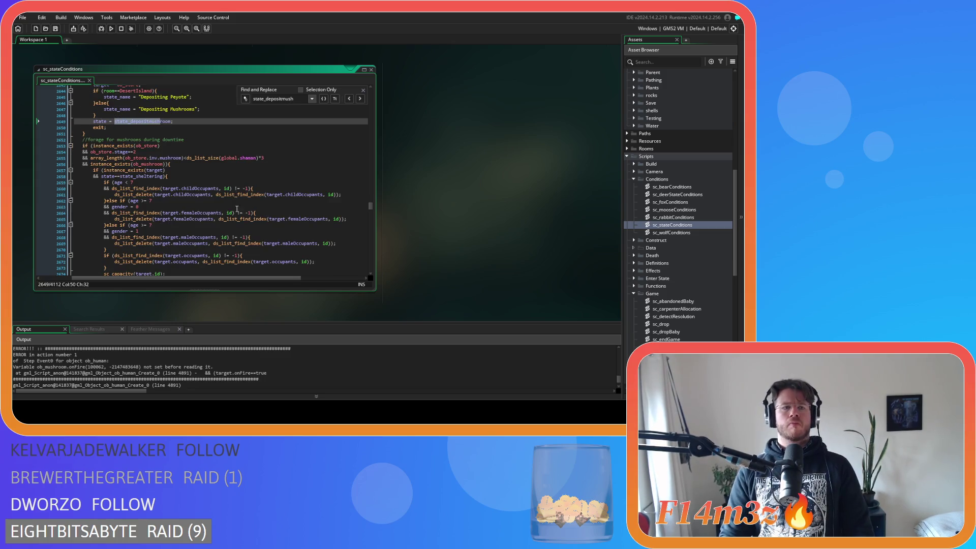
scroll(194, 221, up, 4)
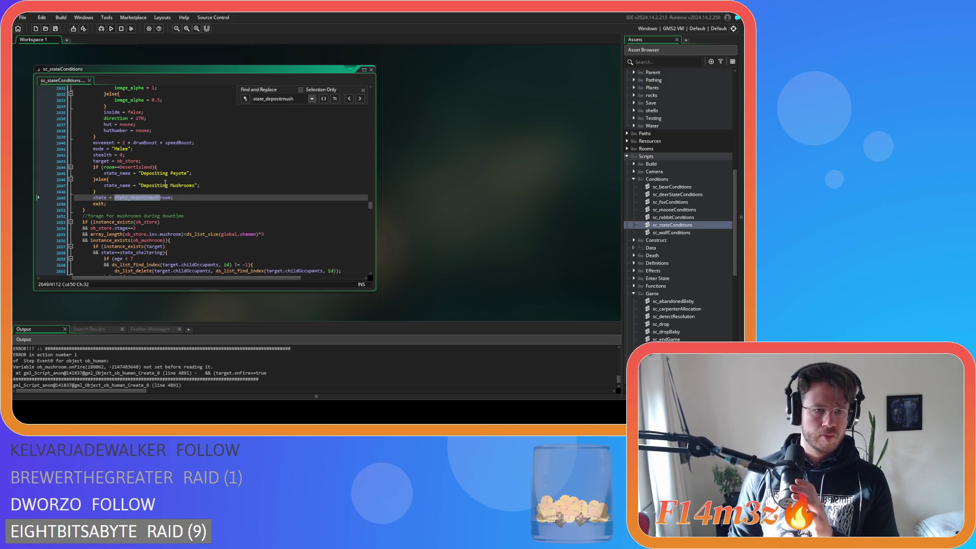
mouse_move(137, 165)
key(Up)
key(Up)
key(Up)
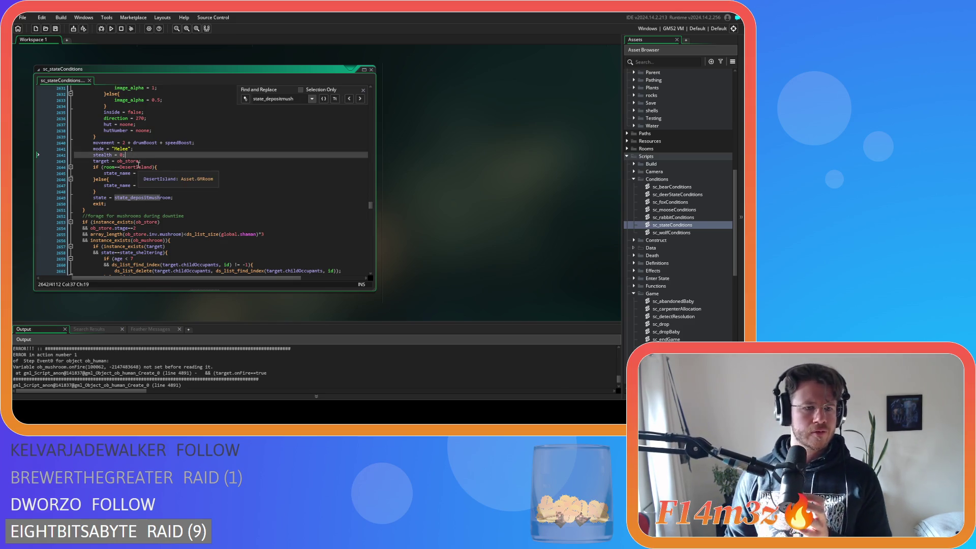
scroll(156, 177, up, 7)
scroll(156, 177, up, 3)
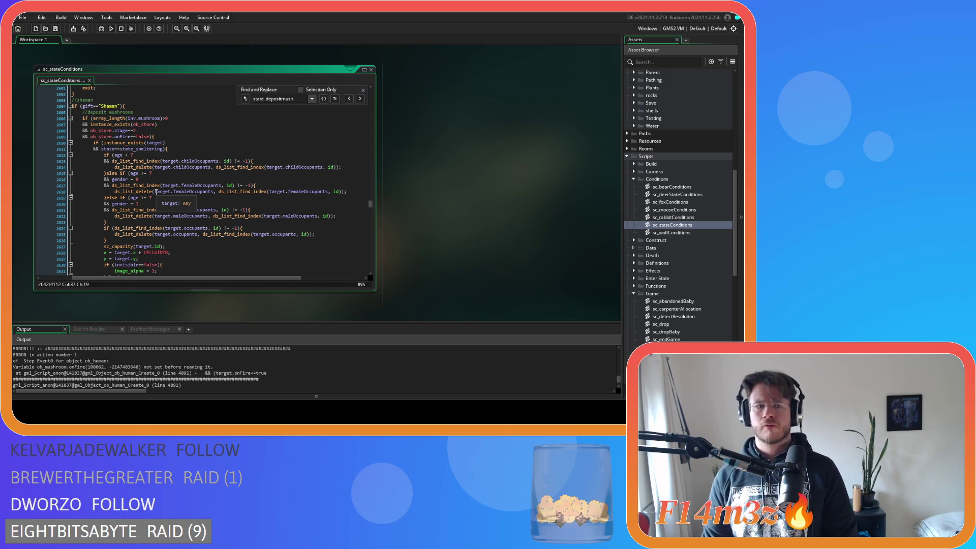
scroll(156, 192, down, 7)
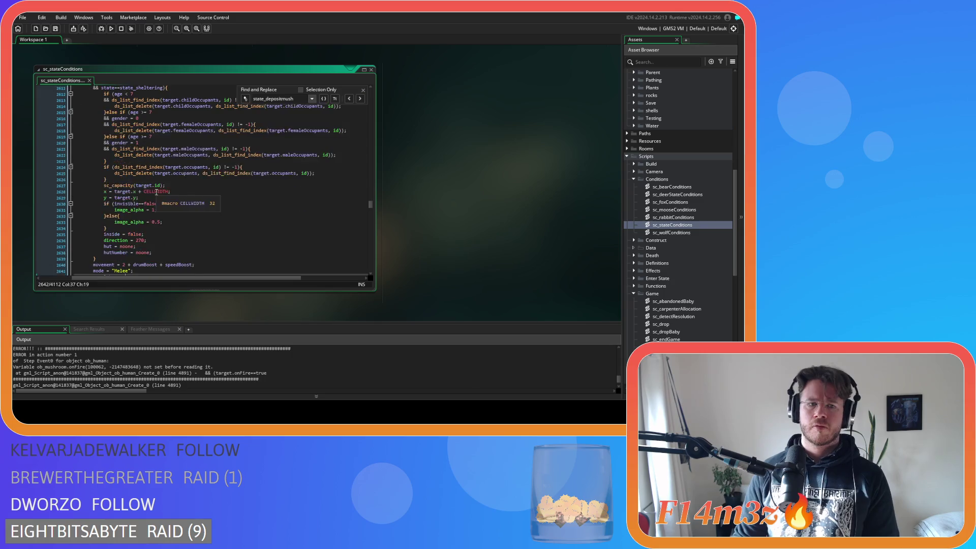
scroll(145, 381, up, 2)
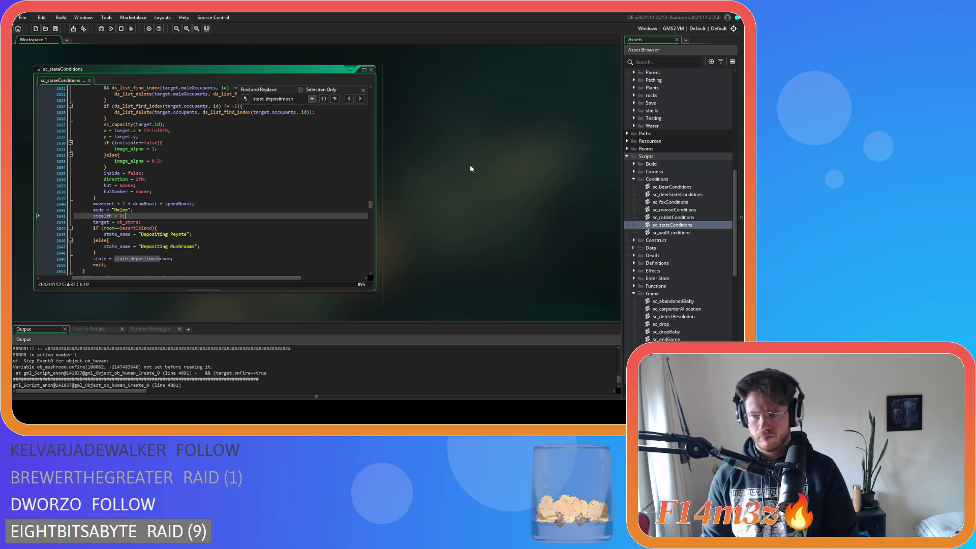
Open the ob_store object from the Construct objects folder
click(634, 241)
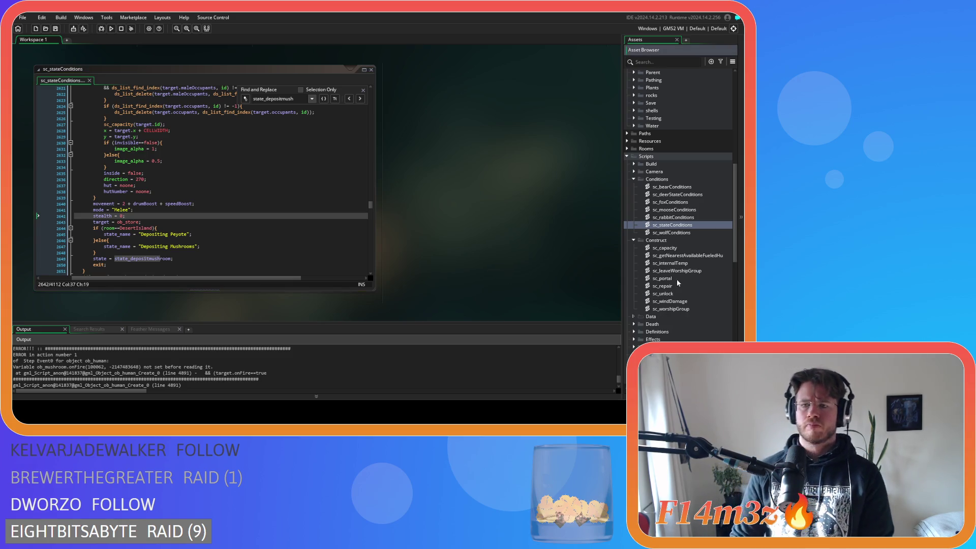
scroll(635, 234, up, 10)
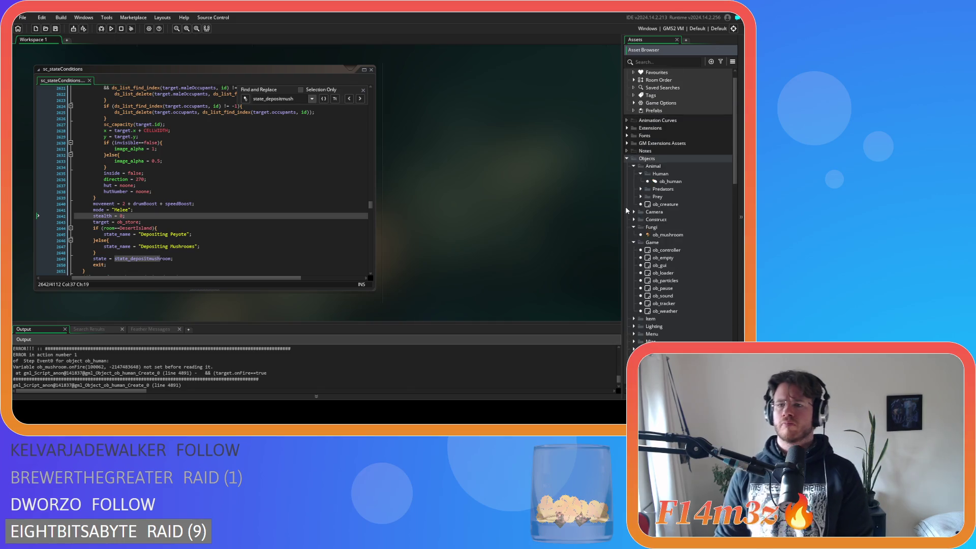
click(634, 219)
scroll(655, 224, down, 3)
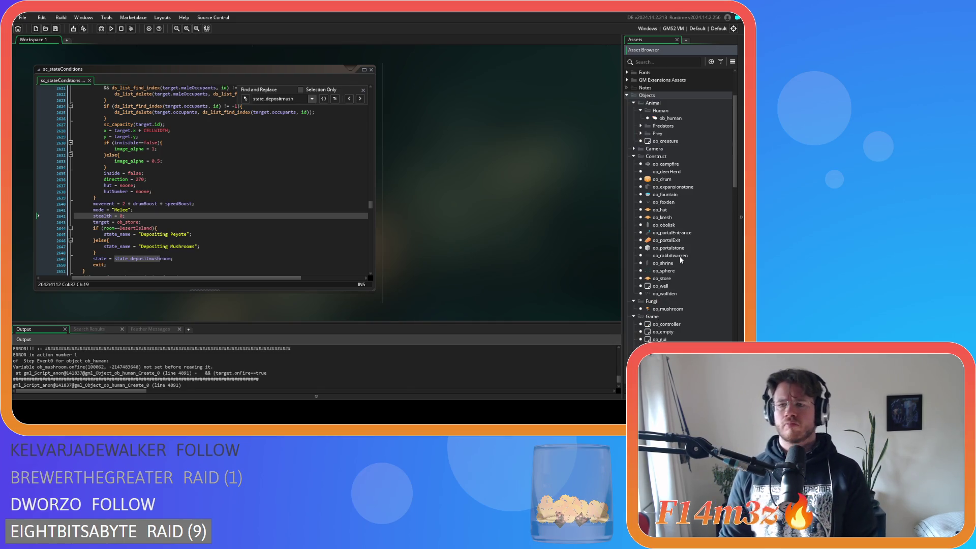
double_click(664, 279)
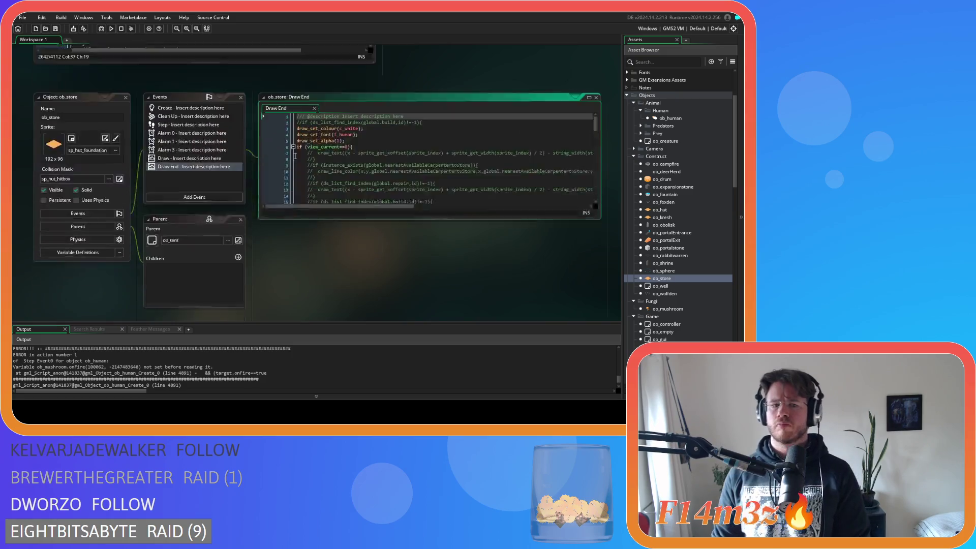
scroll(325, 108, down, 3)
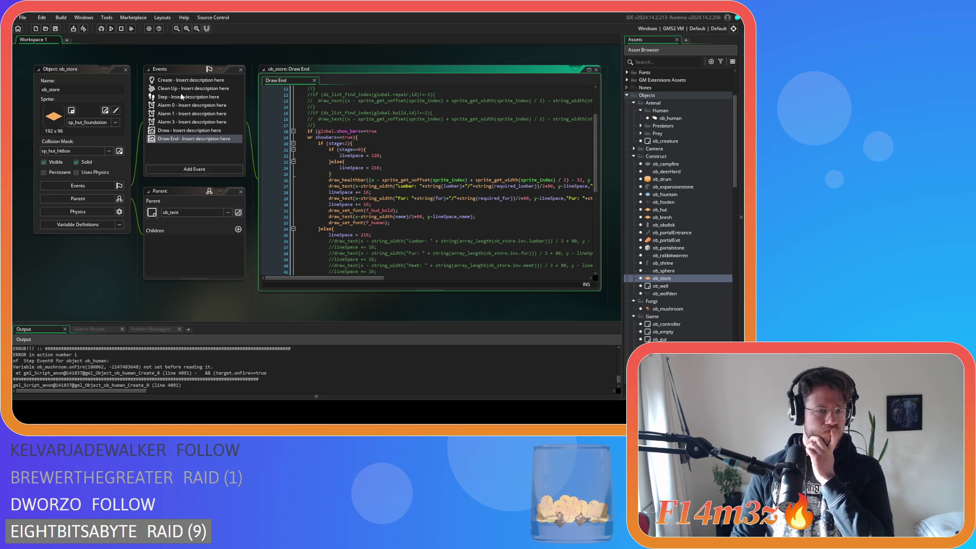
Review ob_store's Create code at the targetNo assignment (line 60) and global.targetNo increment (line 62)
double_click(190, 80)
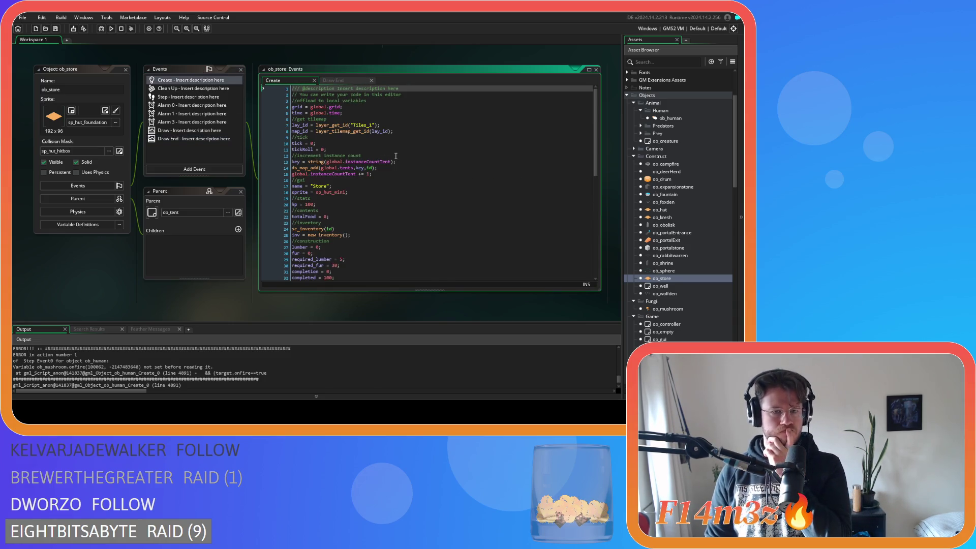
scroll(404, 160, down, 3)
scroll(406, 168, down, 6)
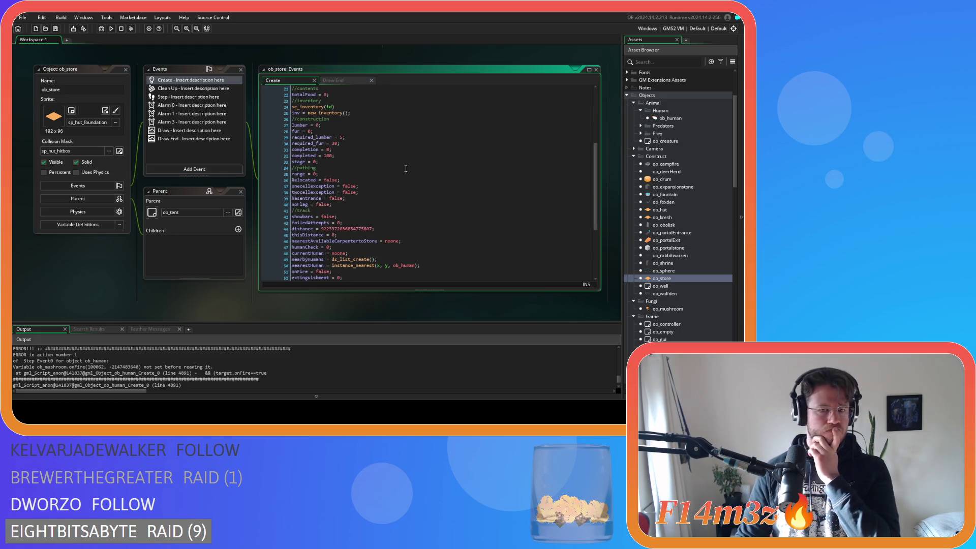
scroll(406, 168, down, 2)
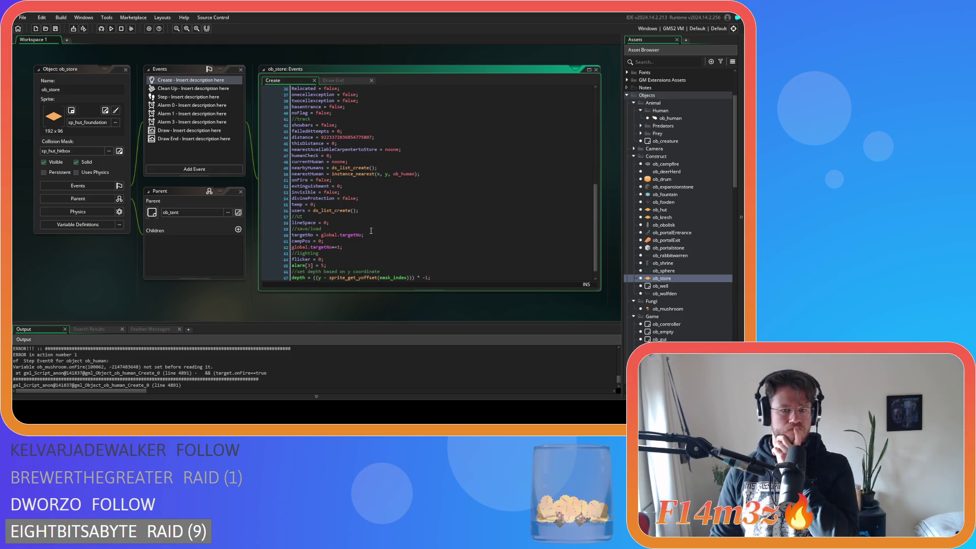
click(357, 246)
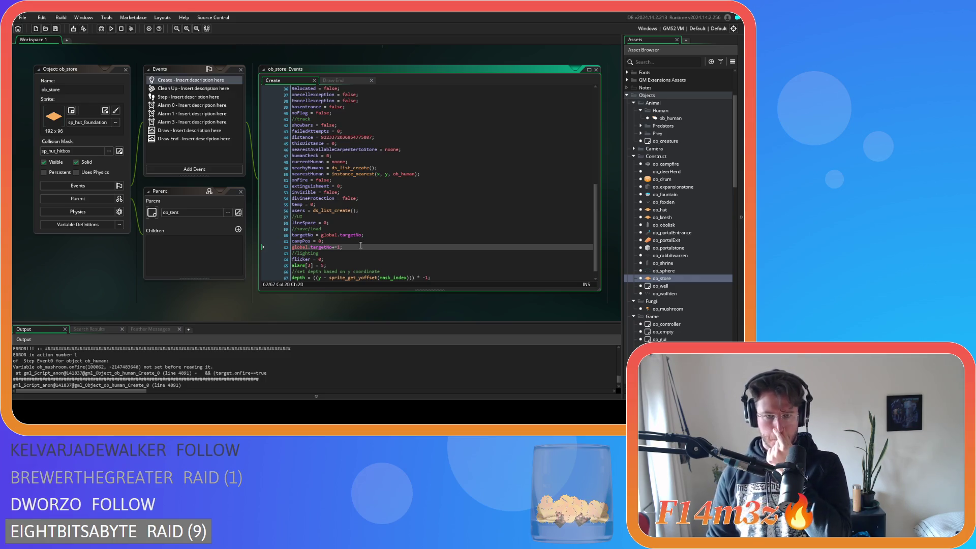
click(360, 235)
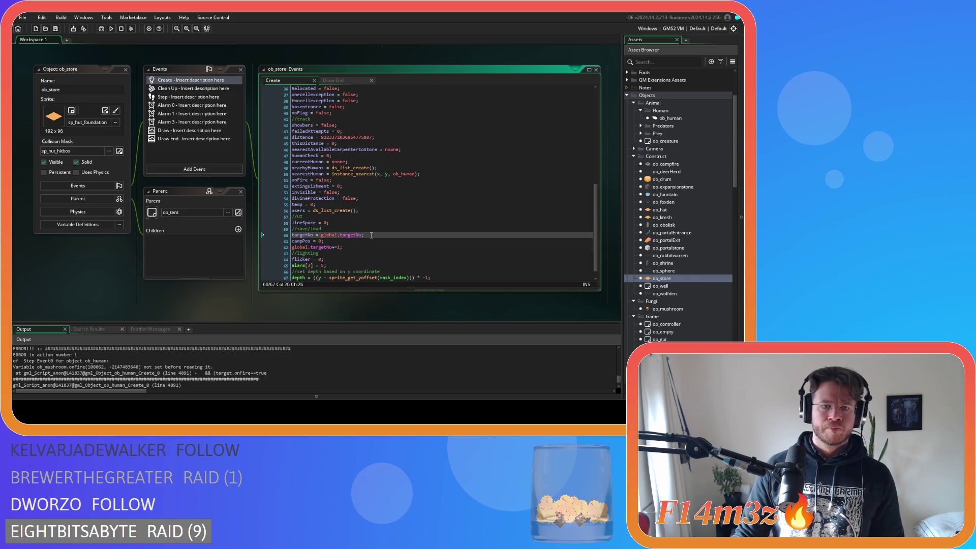
Close all open editor windows with Windows > Close All
right_click(67, 264)
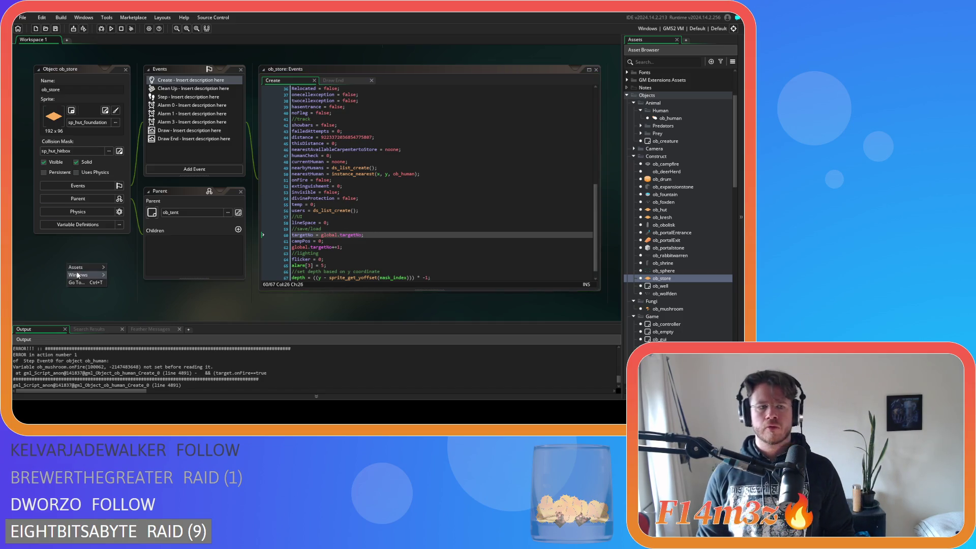
mouse_move(81, 275)
click(116, 323)
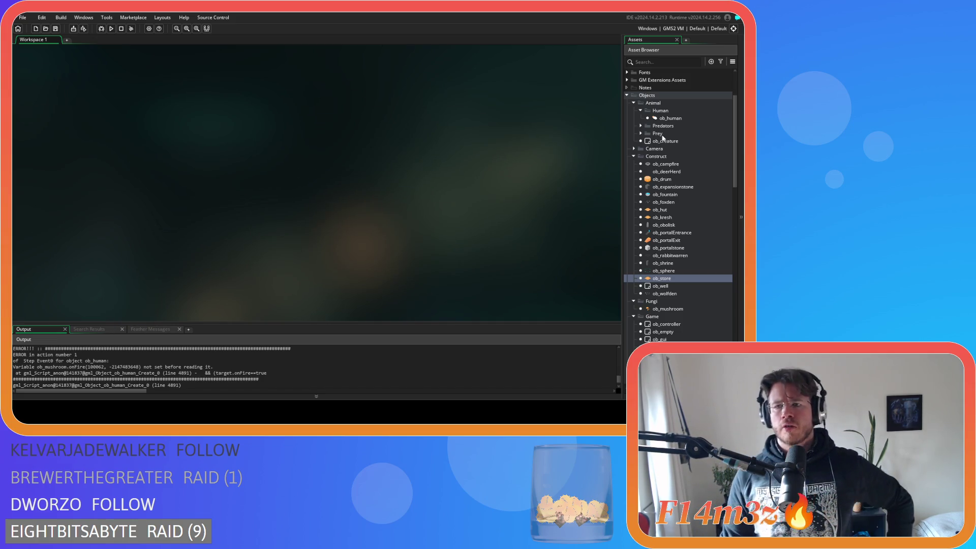
Reopen ob_human and inspect the Step event's waypoint assignment on line 18 and target on line 15
click(669, 119)
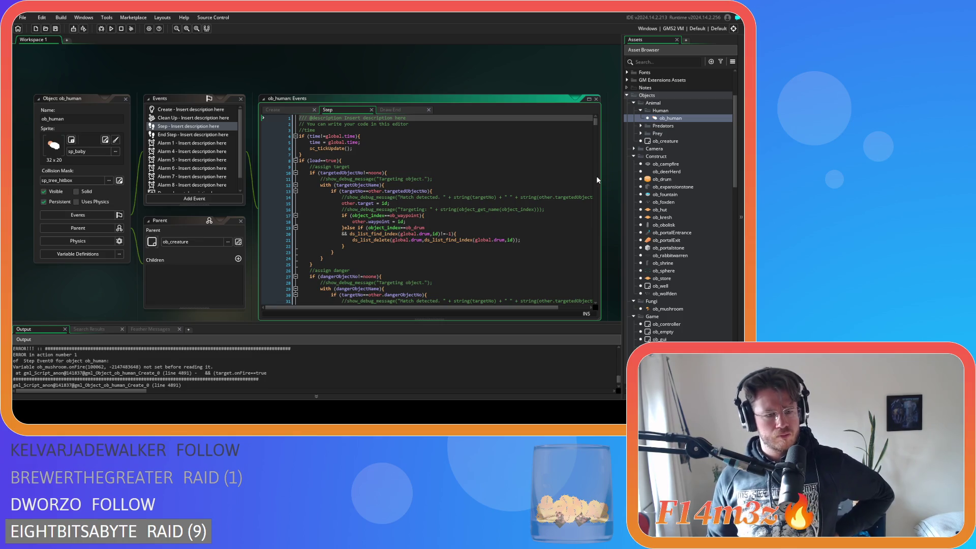
click(460, 221)
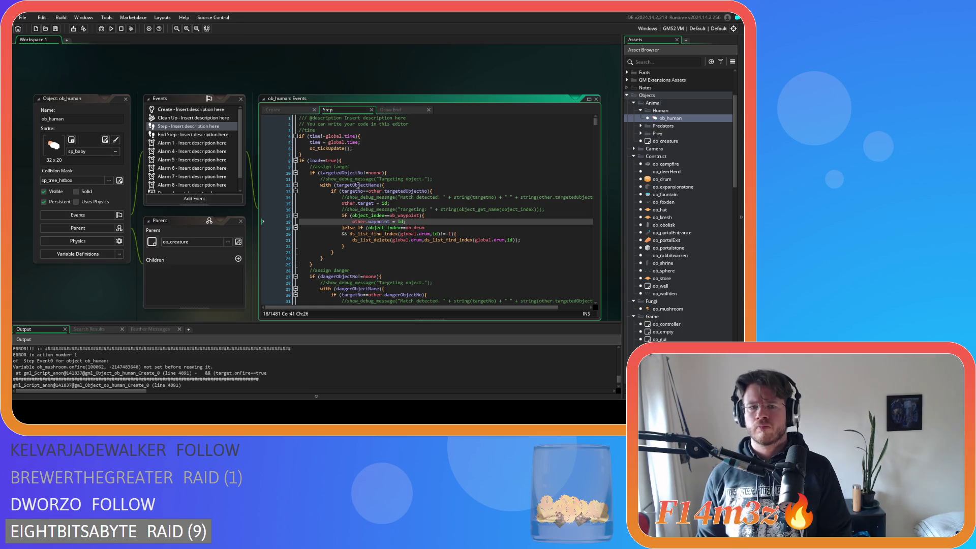
key(Up)
key(Up)
key(Up)
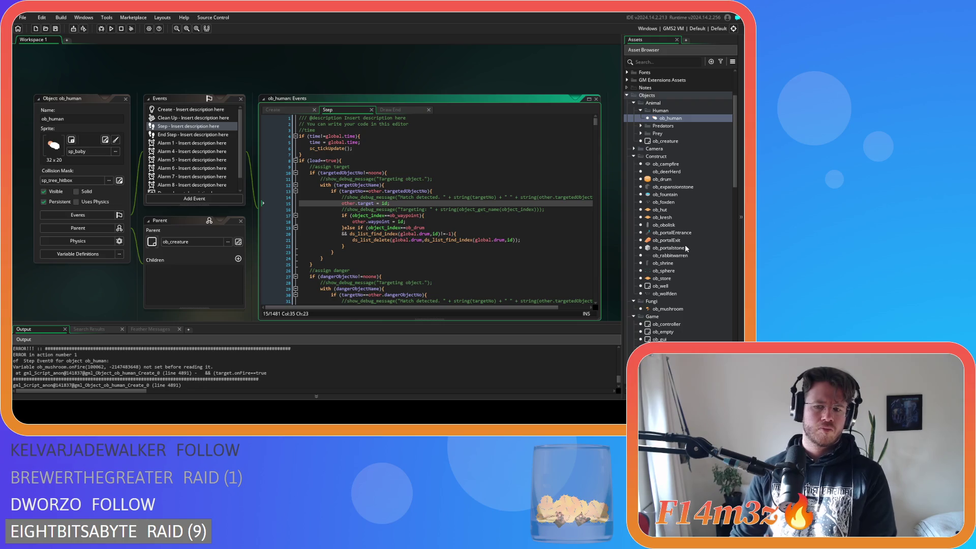
Open ob_save's Key Press F5 code from the Save folder and jump to sc_saveHuman
scroll(686, 248, down, 4)
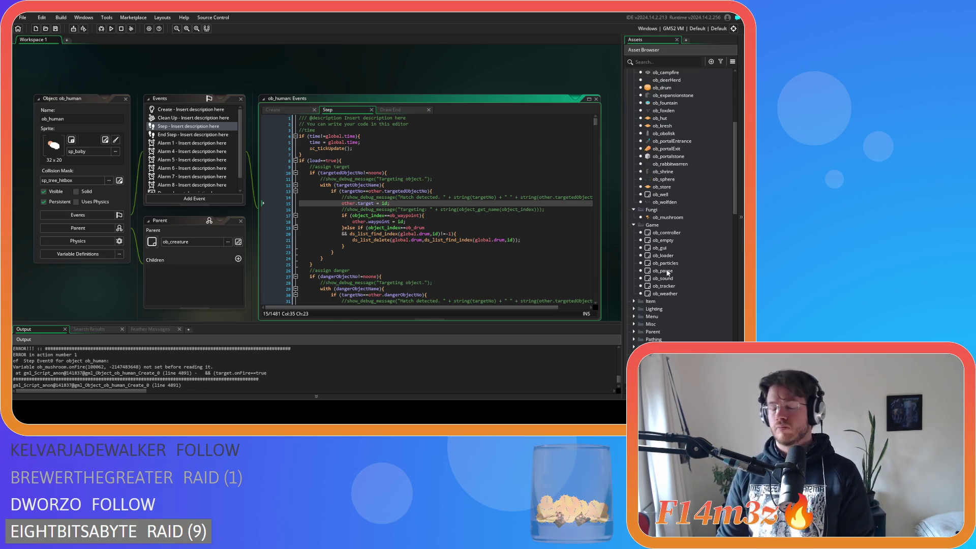
scroll(636, 306, down, 2)
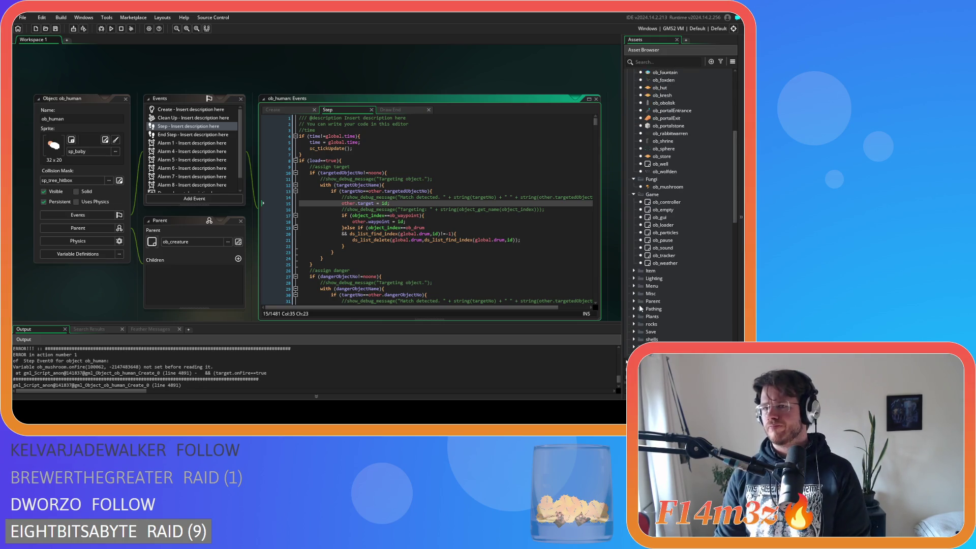
scroll(639, 304, down, 1)
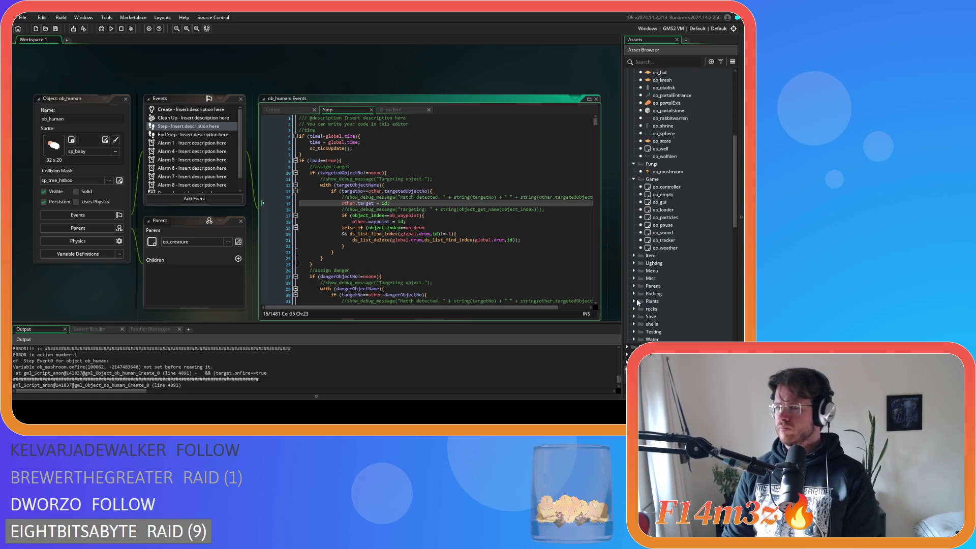
click(634, 317)
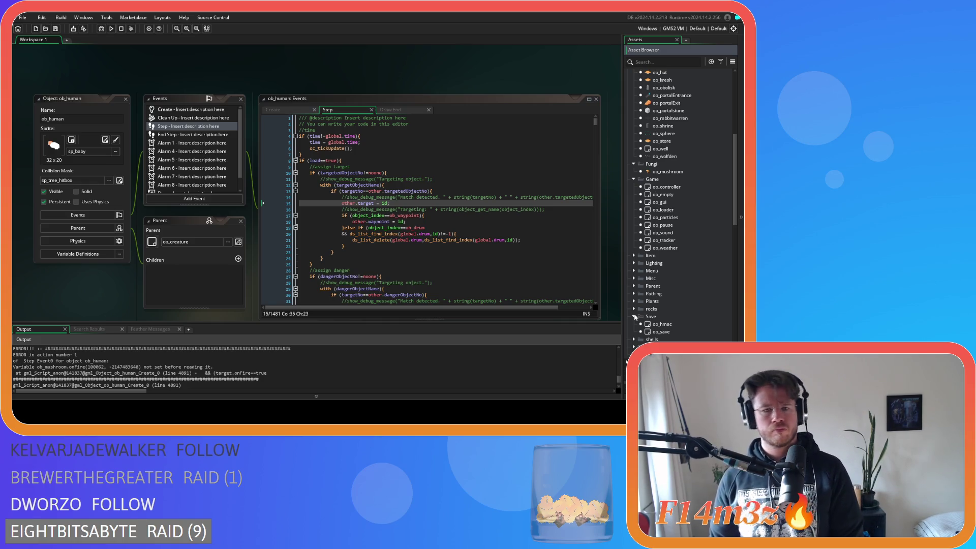
double_click(671, 332)
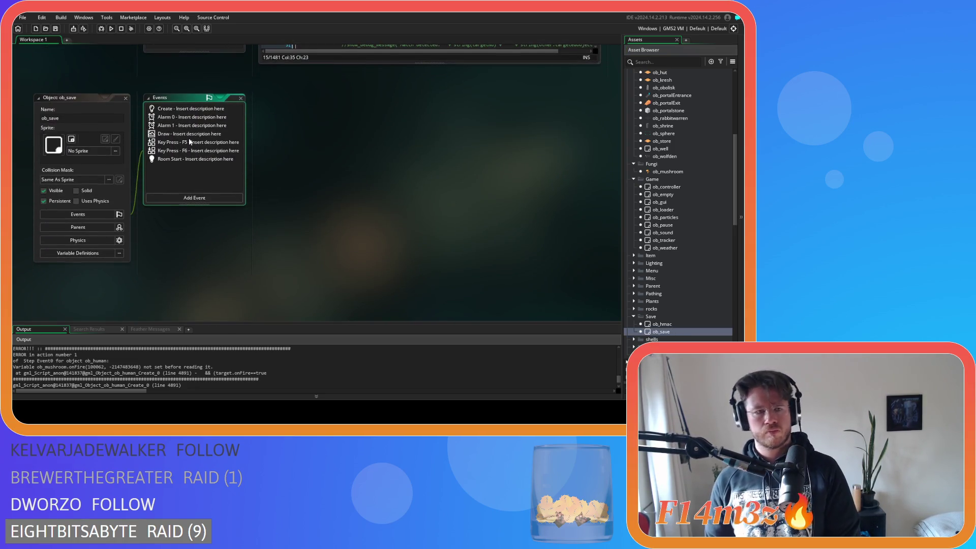
double_click(191, 142)
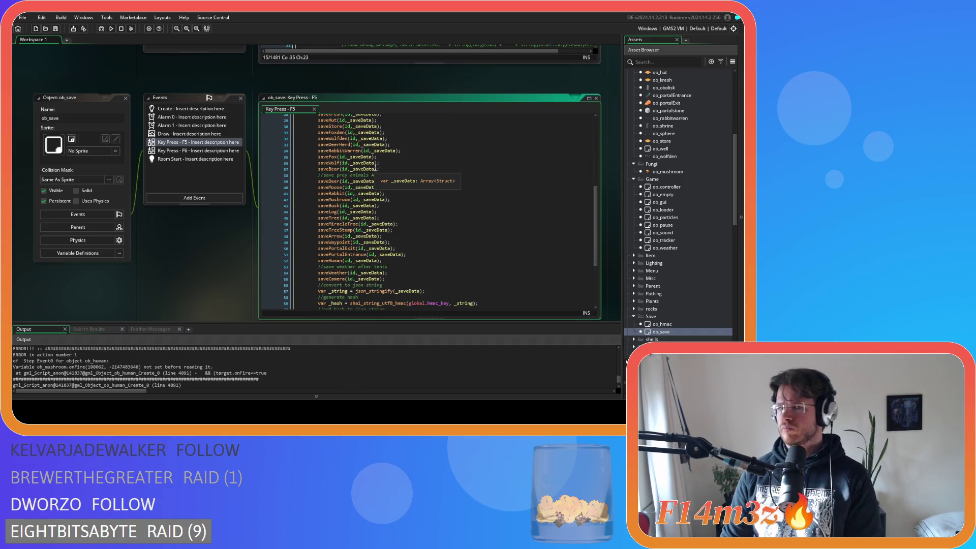
middle_click(333, 260)
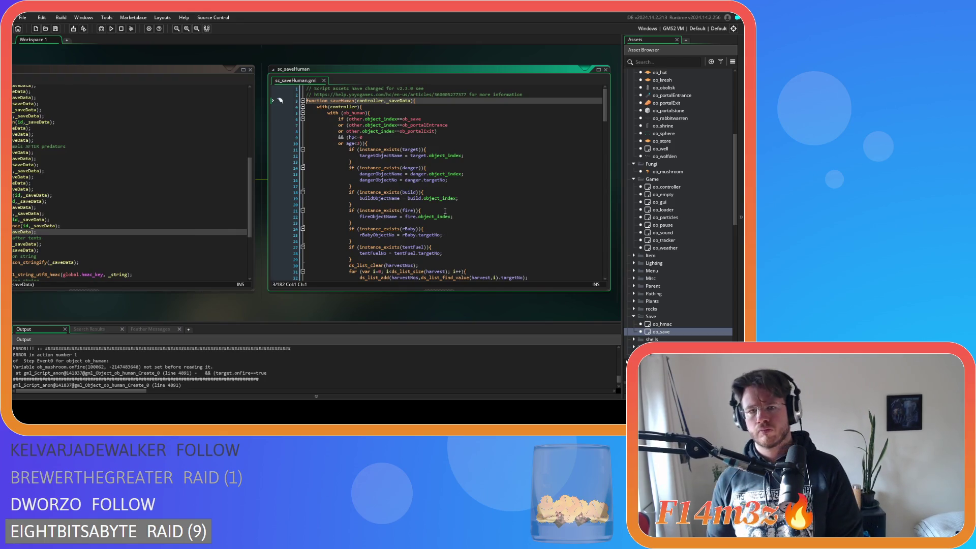
click(471, 163)
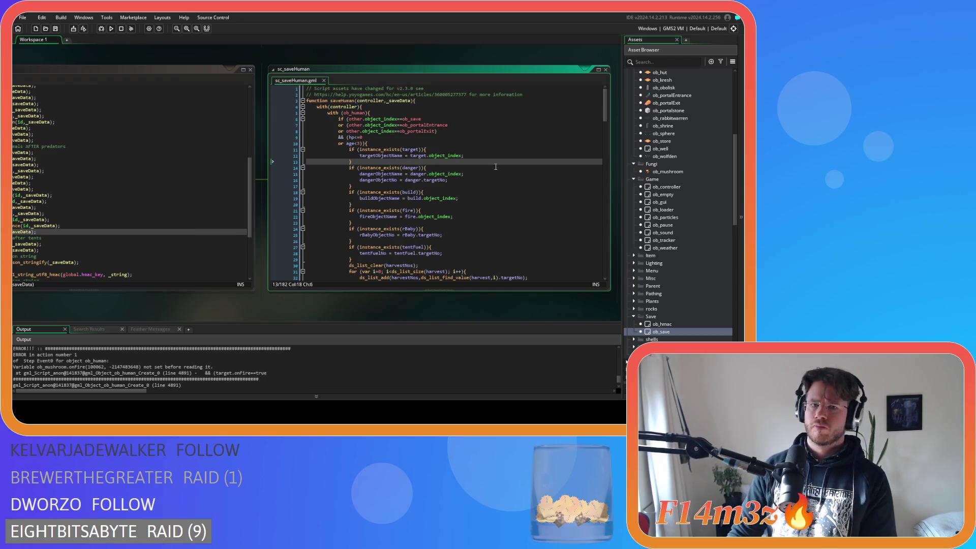
click(492, 157)
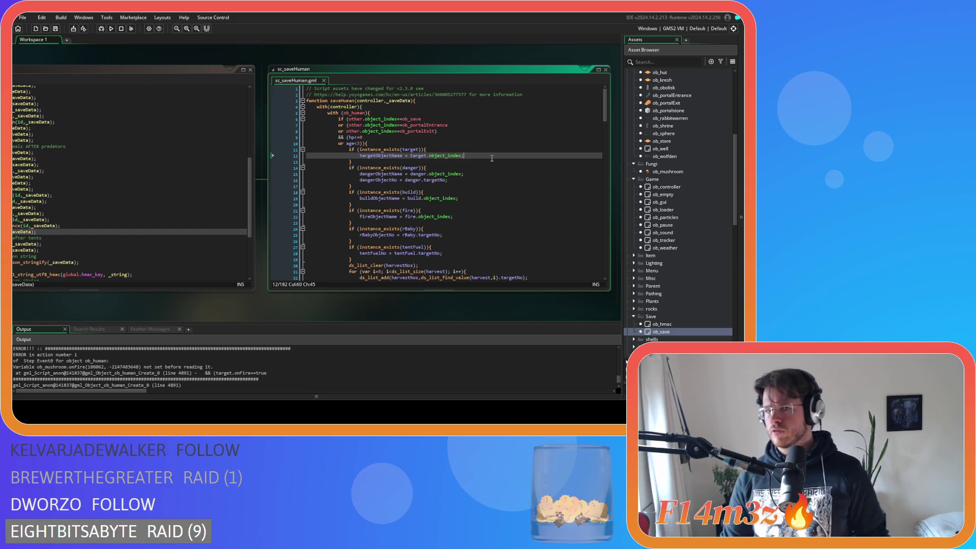
scroll(491, 158, down, 2)
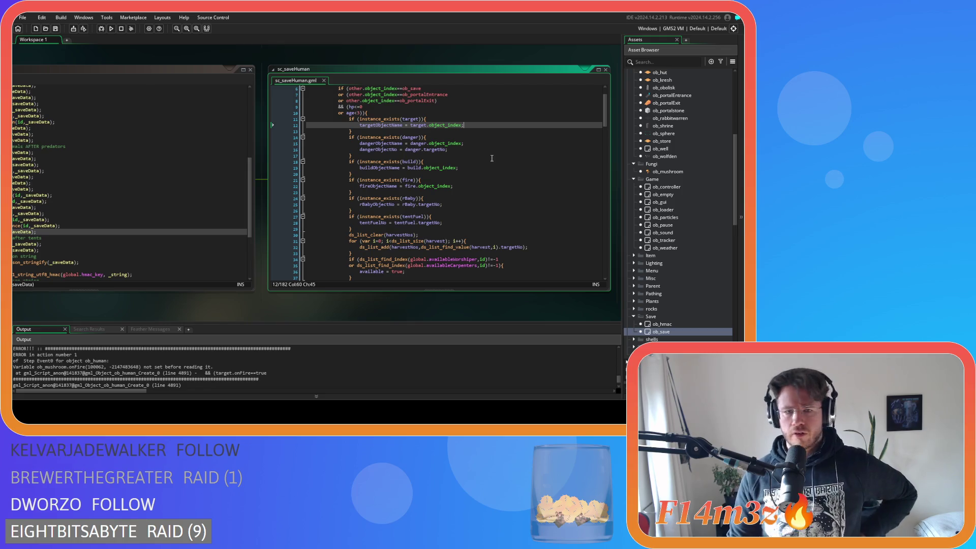
scroll(491, 158, down, 3)
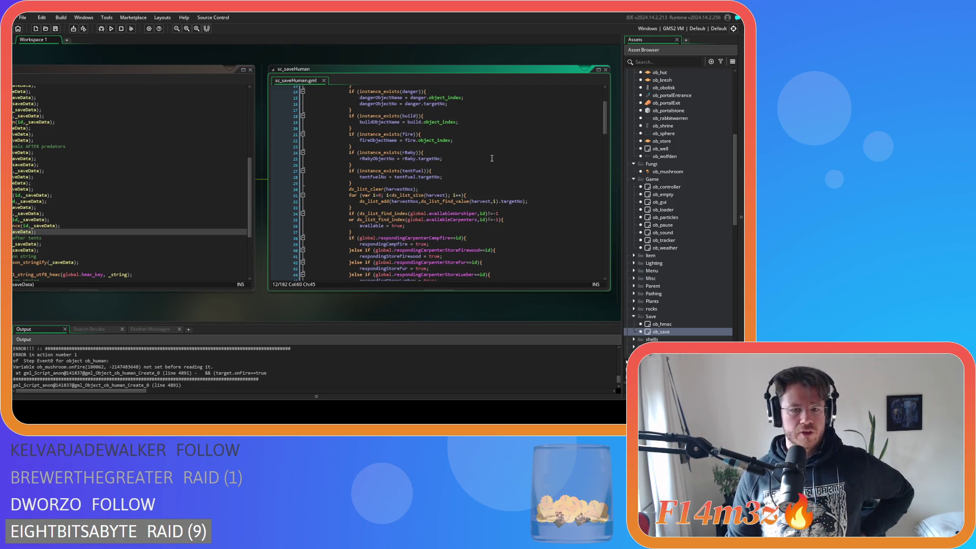
scroll(492, 158, up, 3)
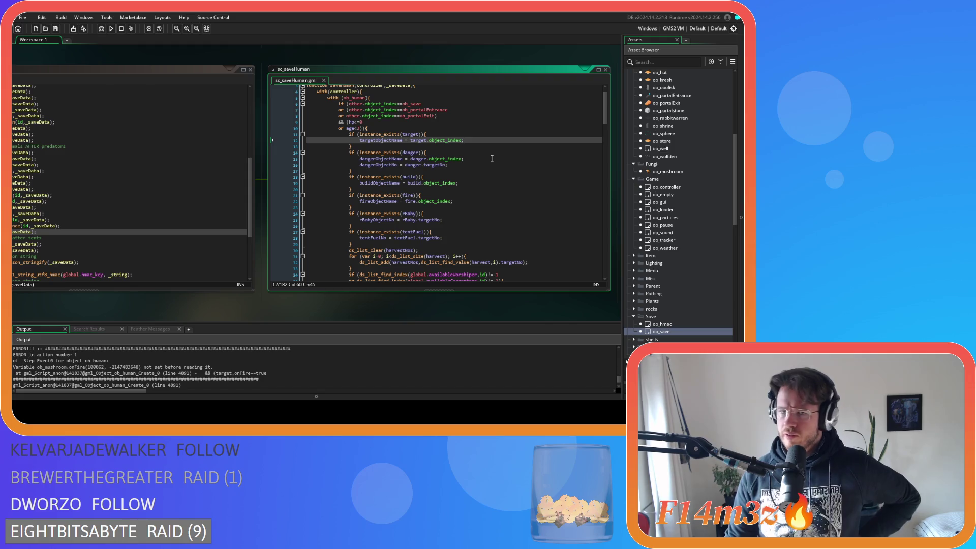